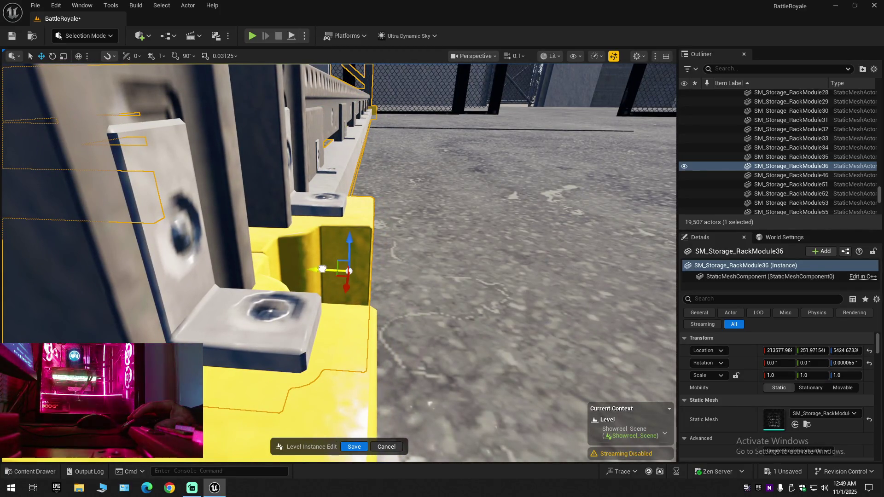
- Fly around the yellow rack and warehouse aisle to inspect the racks up close
{"action": "key", "text": "w"}
{"action": "key", "text": "s"}
{"action": "scroll", "coordinate": [338, 262], "scroll_direction": "up", "scroll_amount": 3}
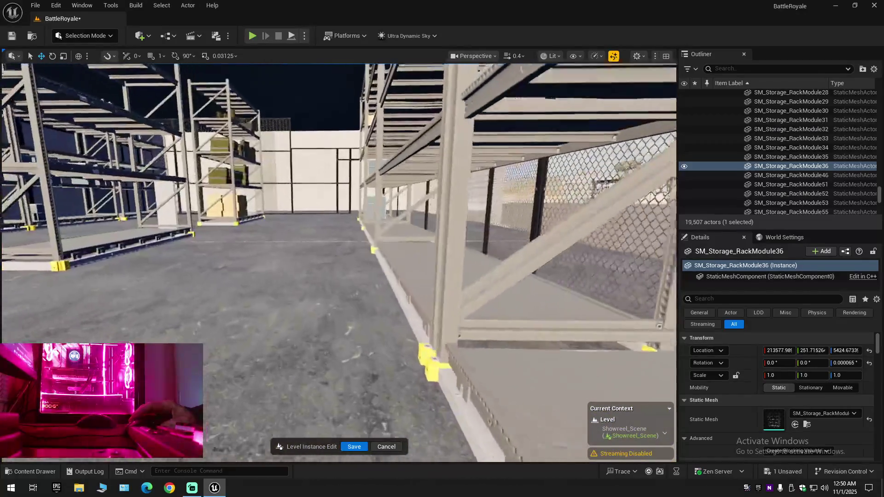
{"action": "key", "text": "s"}
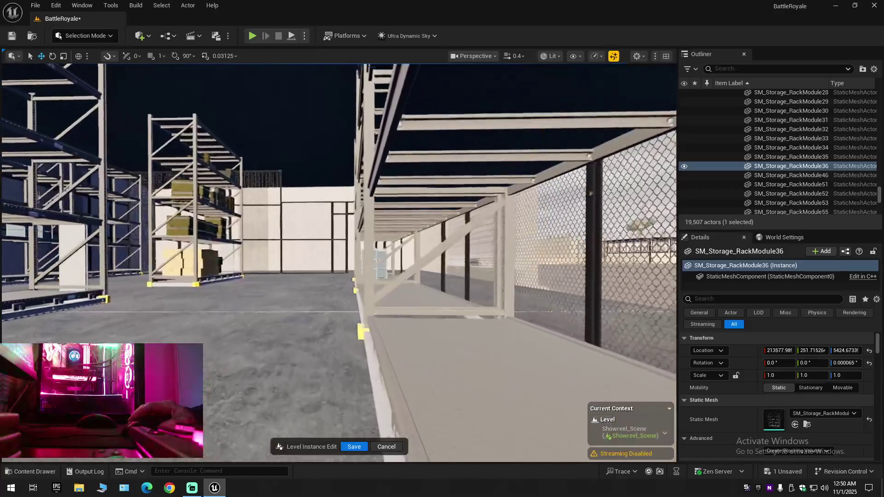
{"action": "key", "text": "w"}
{"action": "scroll", "coordinate": [338, 262], "scroll_direction": "up", "scroll_amount": 1}
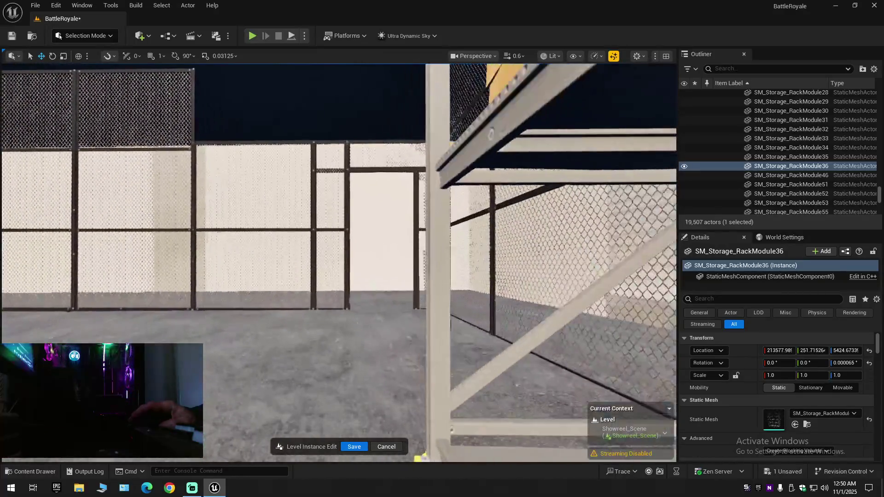
{"action": "key", "text": "s"}
- Collapse the Outliner to top-level folders such as Army Base, Bridges and Landscape
{"action": "scroll", "coordinate": [338, 263], "scroll_direction": "up", "scroll_amount": 1}
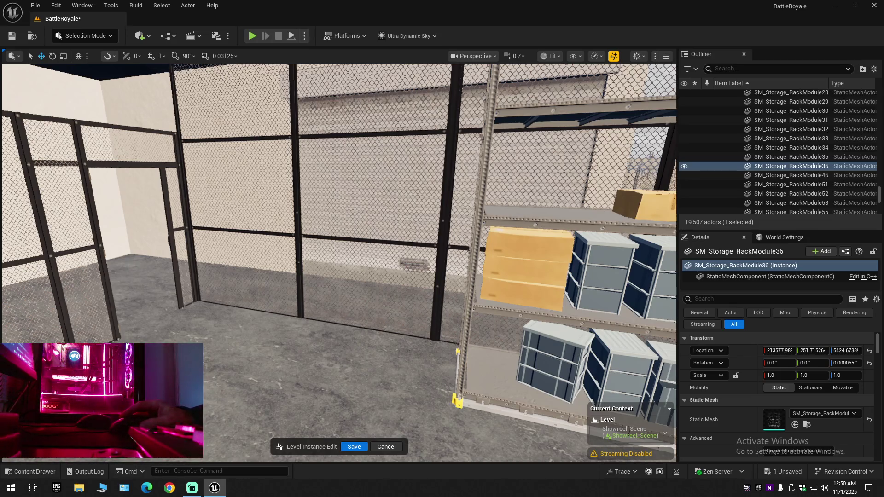
{"action": "scroll", "coordinate": [339, 263], "scroll_direction": "up", "scroll_amount": 1}
{"action": "left_click", "coordinate": [874, 69]}
{"action": "left_click", "coordinate": [811, 111]}
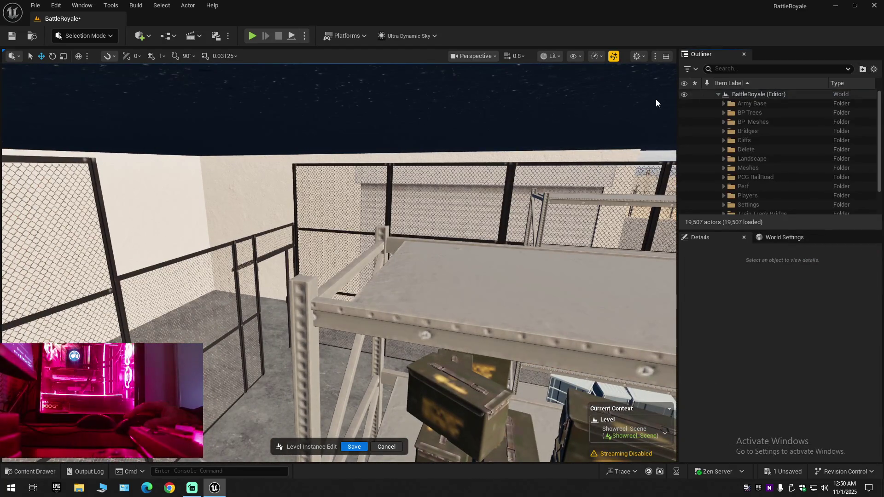
- Save the current level and all modified assets so the Showreel_Scene map is saved
{"action": "left_click", "coordinate": [14, 38]}
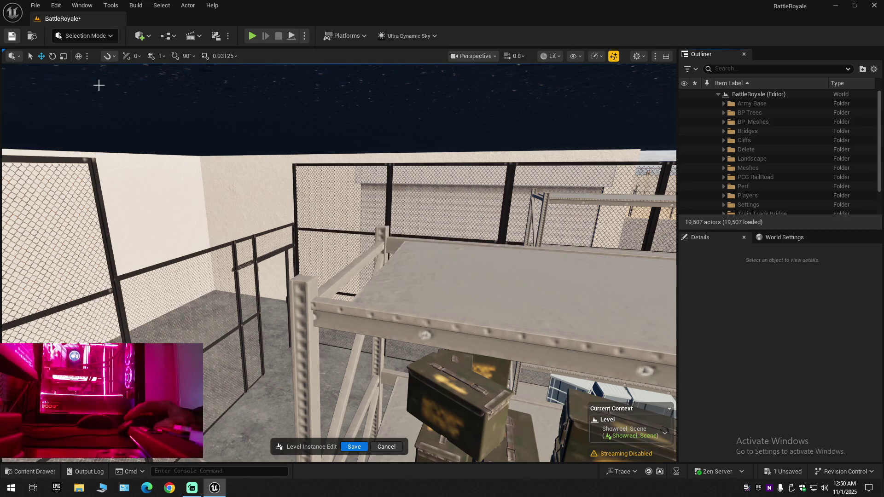
{"action": "left_click", "coordinate": [37, 6]}
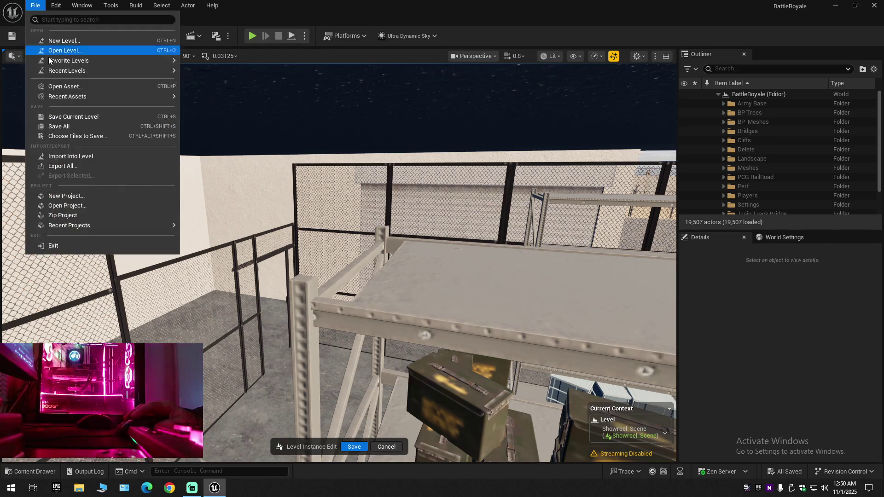
{"action": "left_click", "coordinate": [56, 115]}
{"action": "left_click", "coordinate": [36, 5]}
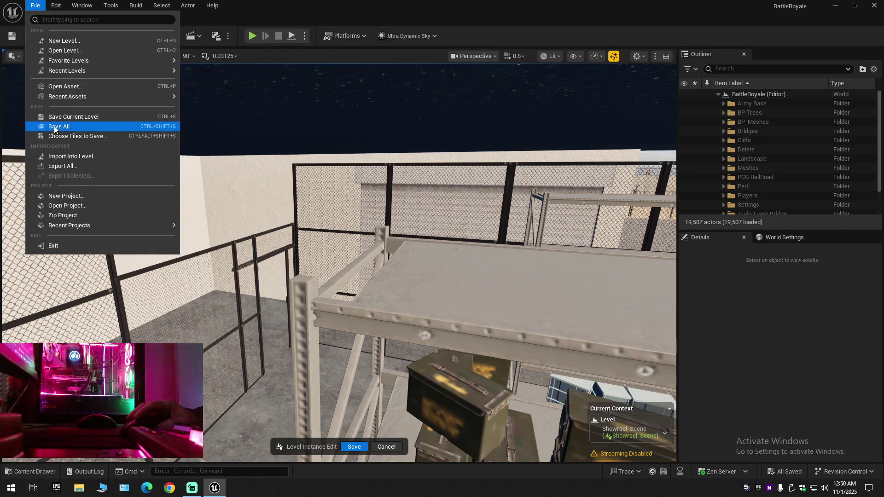
{"action": "left_click", "coordinate": [57, 121]}
{"action": "scroll", "coordinate": [401, 410], "scroll_direction": "up", "scroll_amount": 10}
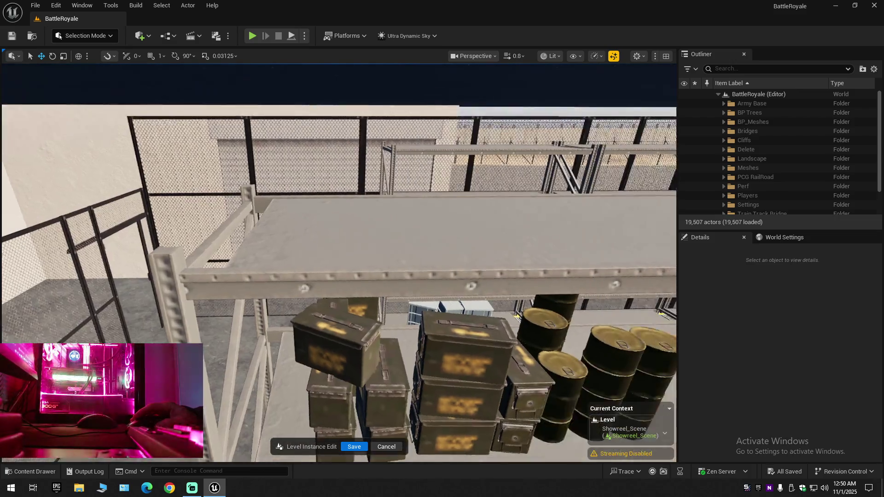
- Select the SM_Storage_RackModule36 rack in the viewport and hide it in the editor
{"action": "scroll", "coordinate": [339, 262], "scroll_direction": "down", "scroll_amount": 1}
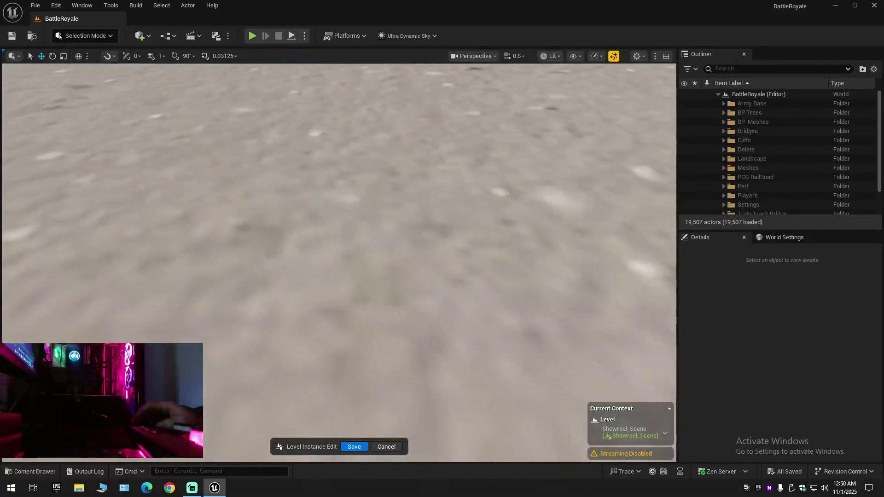
{"action": "scroll", "coordinate": [339, 263], "scroll_direction": "down", "scroll_amount": 1}
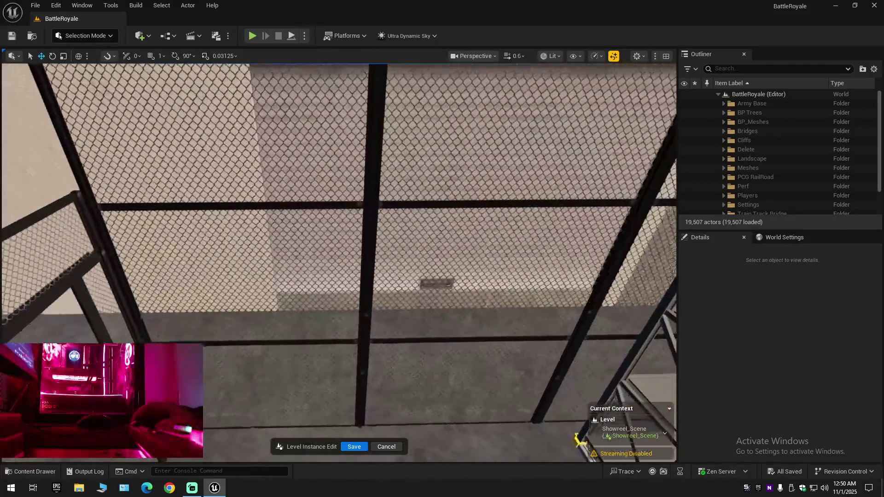
{"action": "scroll", "coordinate": [338, 262], "scroll_direction": "up", "scroll_amount": 8}
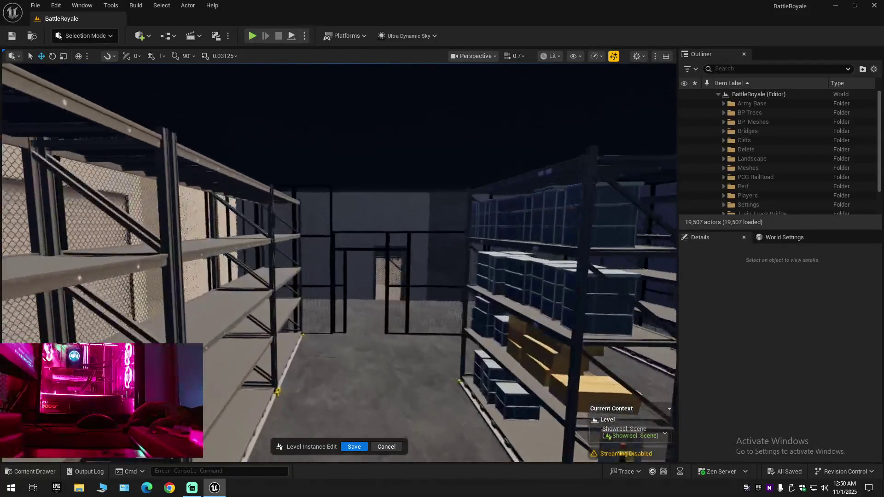
{"action": "scroll", "coordinate": [339, 262], "scroll_direction": "down", "scroll_amount": 1}
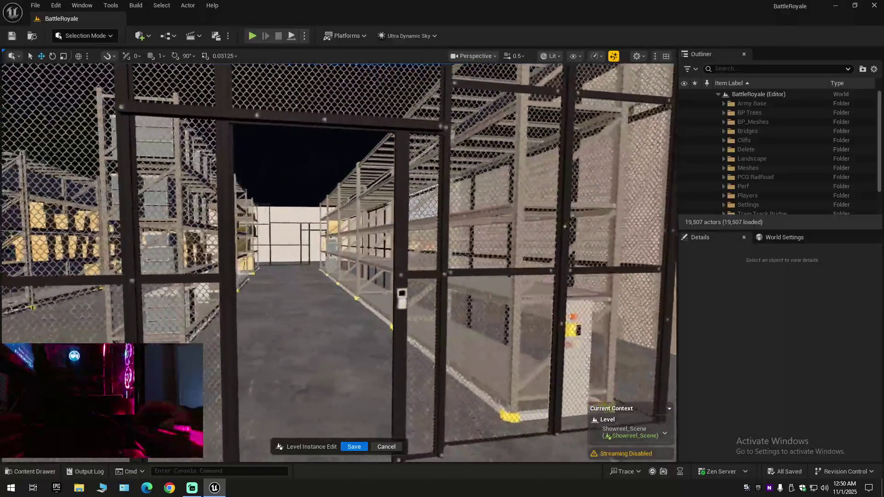
{"action": "scroll", "coordinate": [339, 263], "scroll_direction": "up", "scroll_amount": 5}
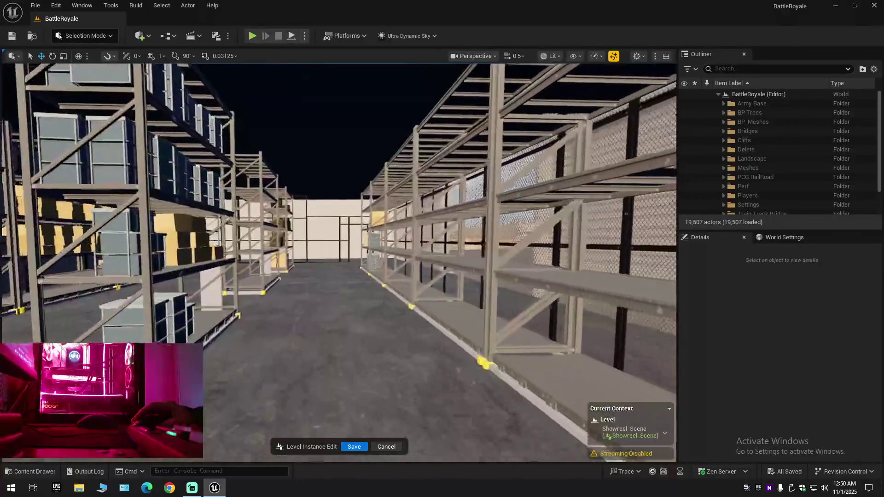
{"action": "scroll", "coordinate": [339, 262], "scroll_direction": "down", "scroll_amount": 2}
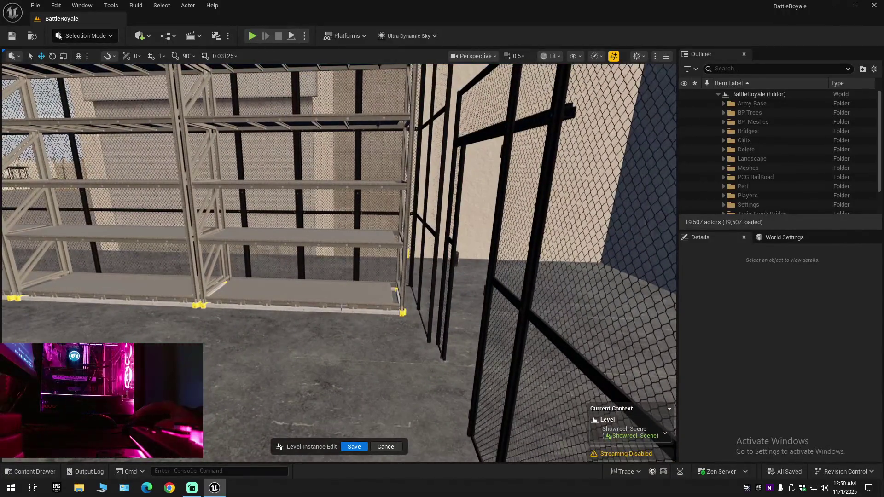
{"action": "left_click", "coordinate": [299, 276]}
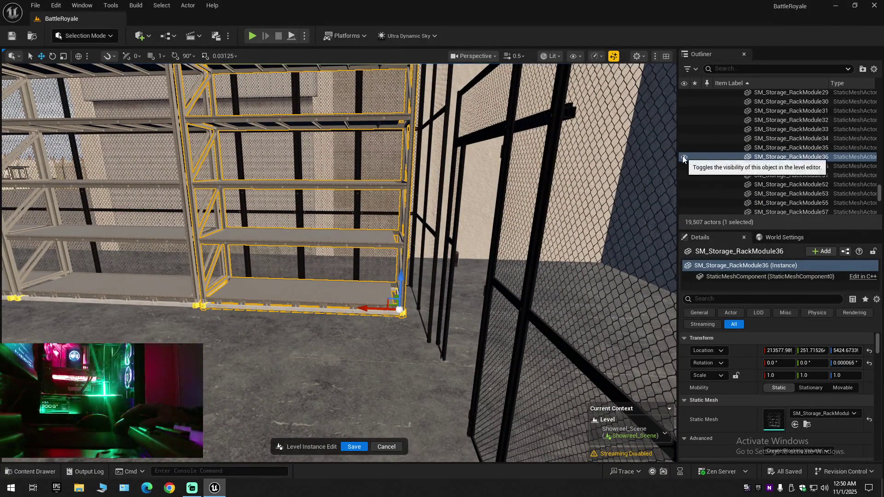
{"action": "left_click", "coordinate": [684, 157]}
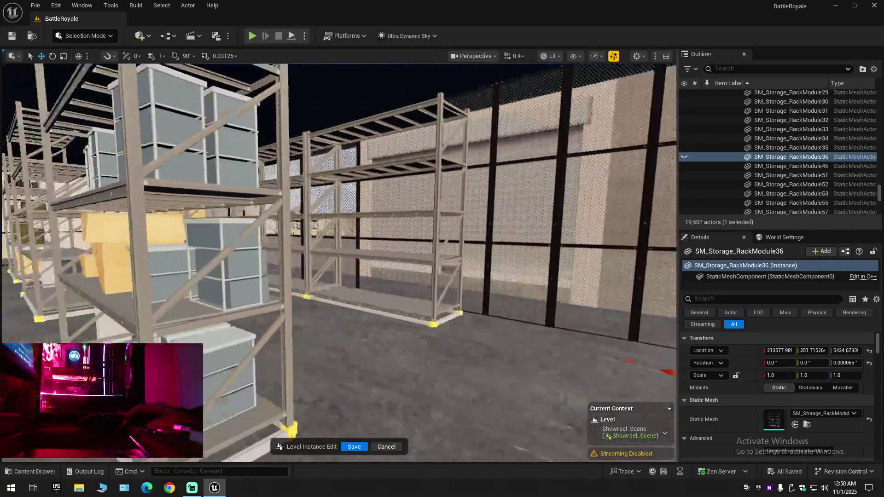
{"action": "scroll", "coordinate": [339, 263], "scroll_direction": "up", "scroll_amount": 1}
{"action": "key", "text": "w"}
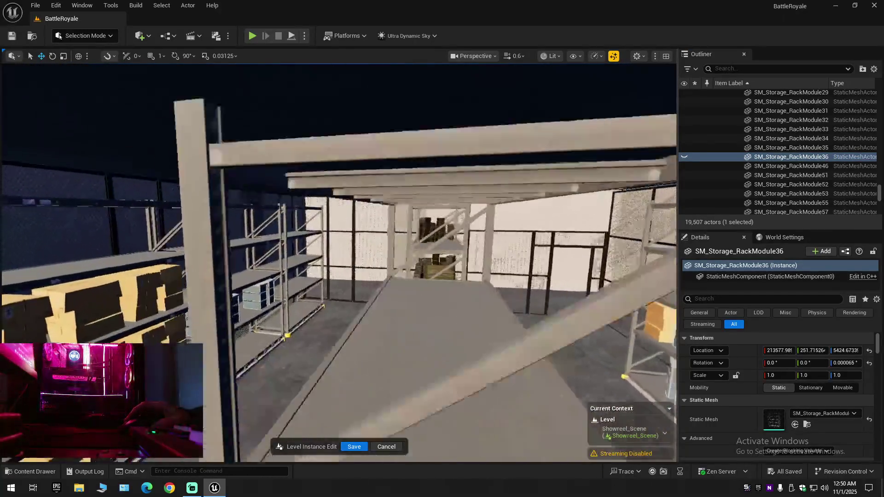
{"action": "key", "text": "w"}
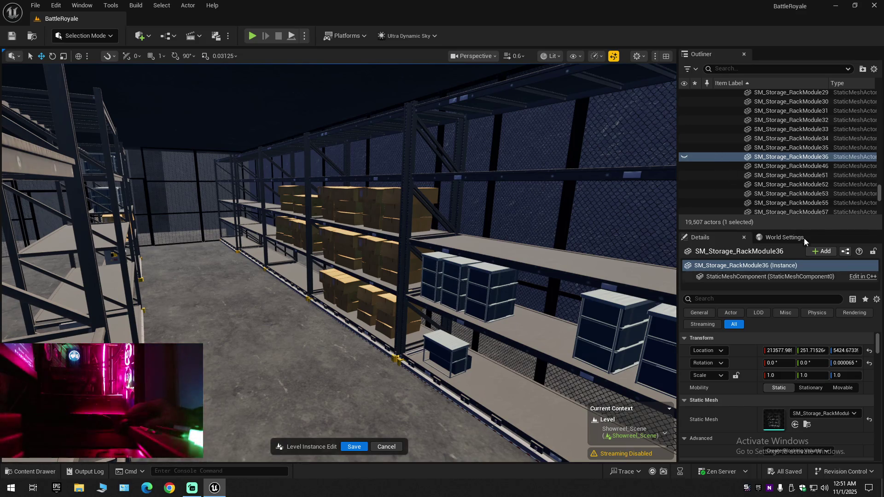
{"action": "double_click", "coordinate": [707, 156]}
{"action": "mouse_move", "coordinate": [339, 262]}
{"action": "left_mouse_down"}
{"action": "mouse_move", "coordinate": [339, 175]}
{"action": "mouse_move", "coordinate": [387, 184]}
{"action": "mouse_move", "coordinate": [304, 186]}
{"action": "mouse_move", "coordinate": [341, 187]}
{"action": "left_mouse_up"}
{"action": "scroll", "coordinate": [368, 185], "scroll_direction": "up", "scroll_amount": 1}
{"action": "scroll", "coordinate": [341, 184], "scroll_direction": "down", "scroll_amount": 1}
{"action": "scroll", "coordinate": [313, 186], "scroll_direction": "up", "scroll_amount": 1}
{"action": "left_click_drag", "start_coordinate": [488, 248], "coordinate": [488, 249]}
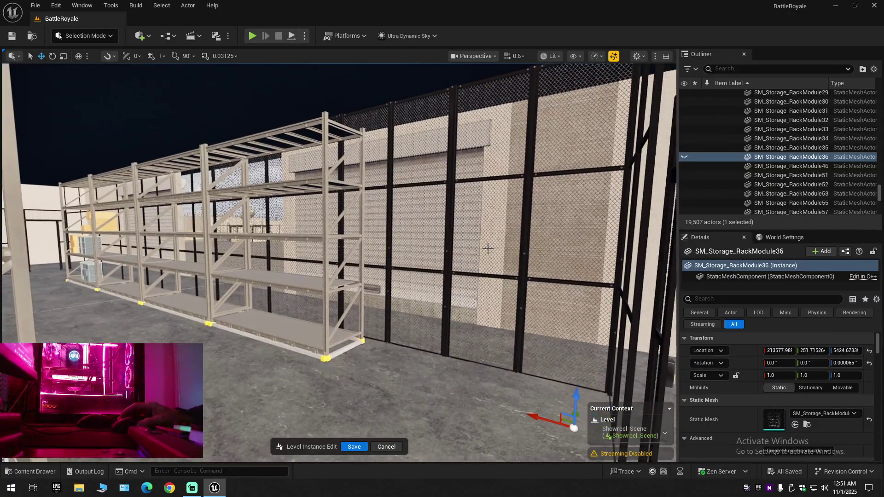
- Unhide the SM_Storage_RackModule36 rack and delete it
{"action": "left_click", "coordinate": [700, 159]}
{"action": "left_click", "coordinate": [684, 158]}
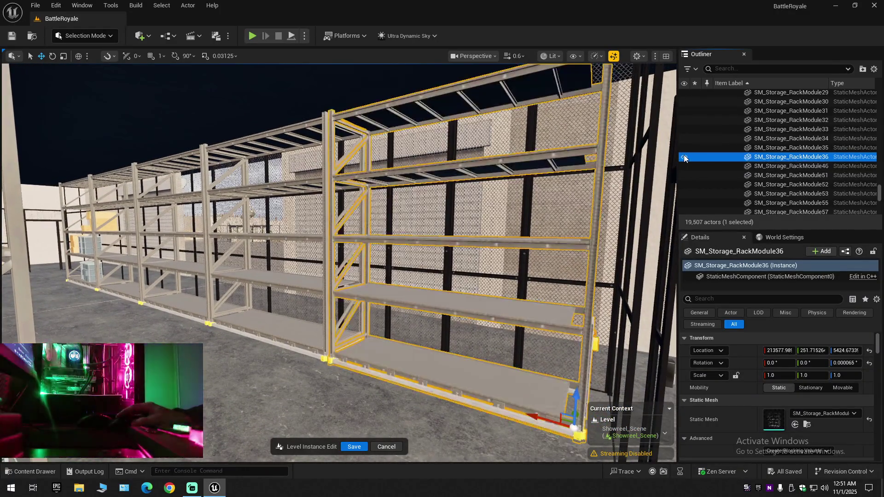
{"action": "key", "text": "Delete"}
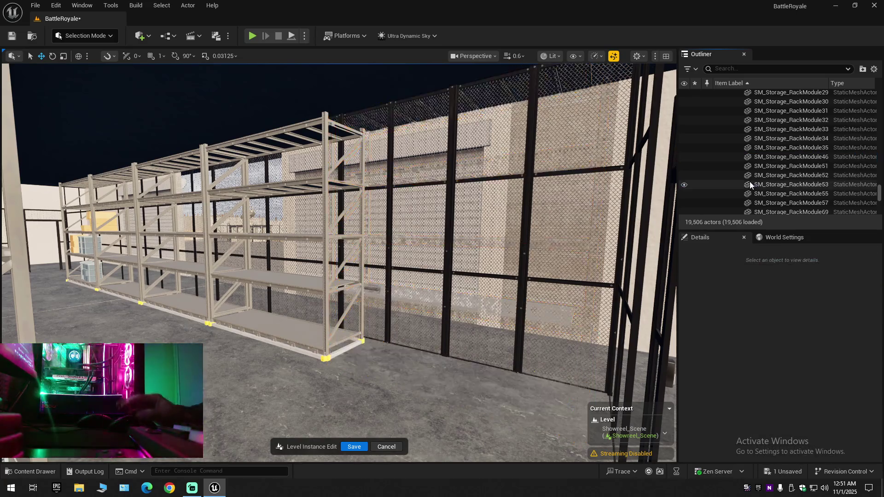
- Fly back into the rack aisle and delete the SM_Storage_RackModule16 rack
{"action": "key", "text": "w"}
{"action": "scroll", "coordinate": [339, 262], "scroll_direction": "up", "scroll_amount": 3}
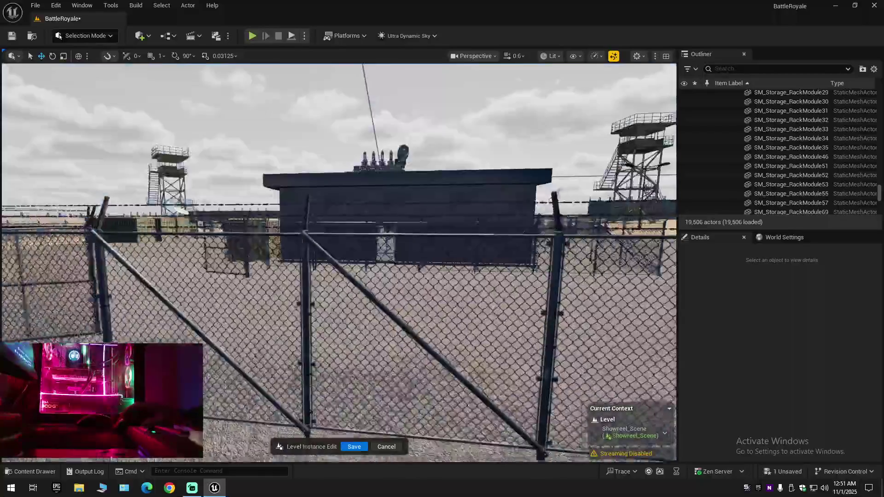
{"action": "key", "text": "w"}
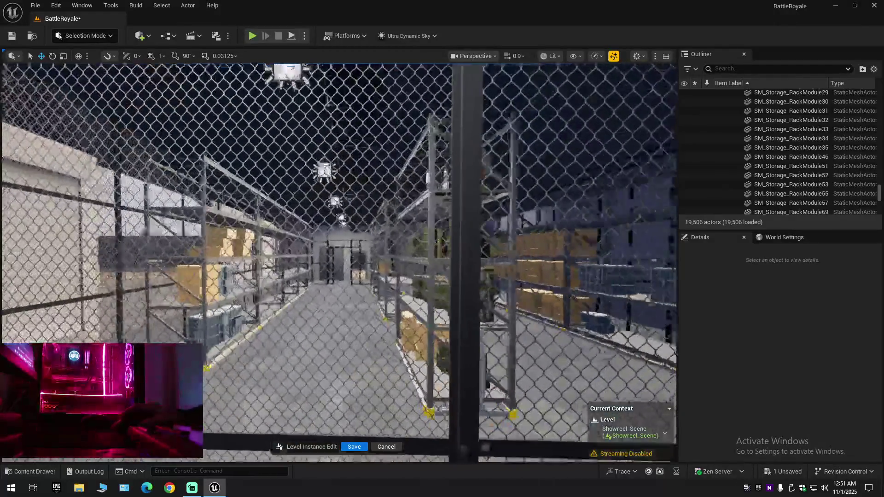
{"action": "key", "text": "a"}
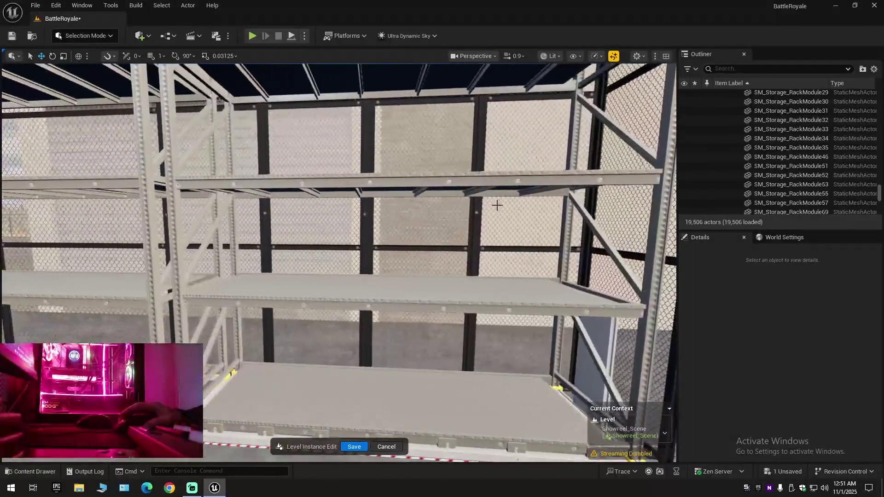
{"action": "left_click", "coordinate": [386, 287]}
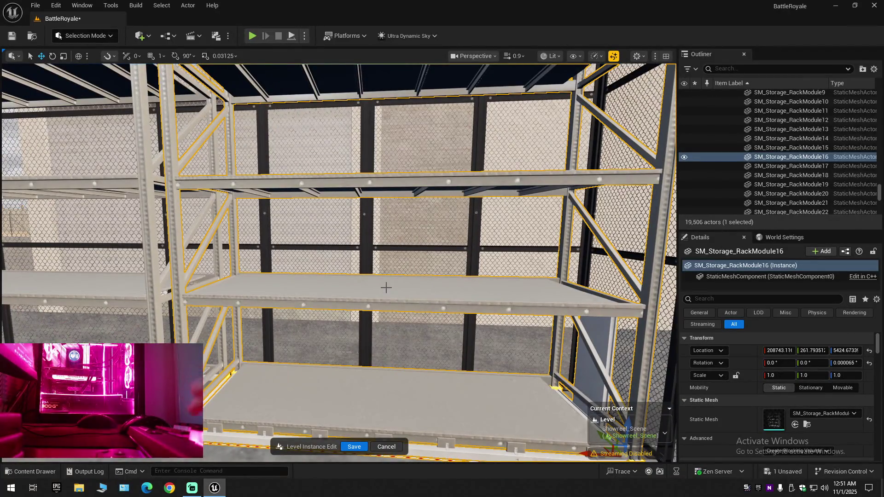
{"action": "key", "text": "Delete"}
- Fly out for a wide view of the gravel yard and bring up the Outliner display options
{"action": "key", "text": "s"}
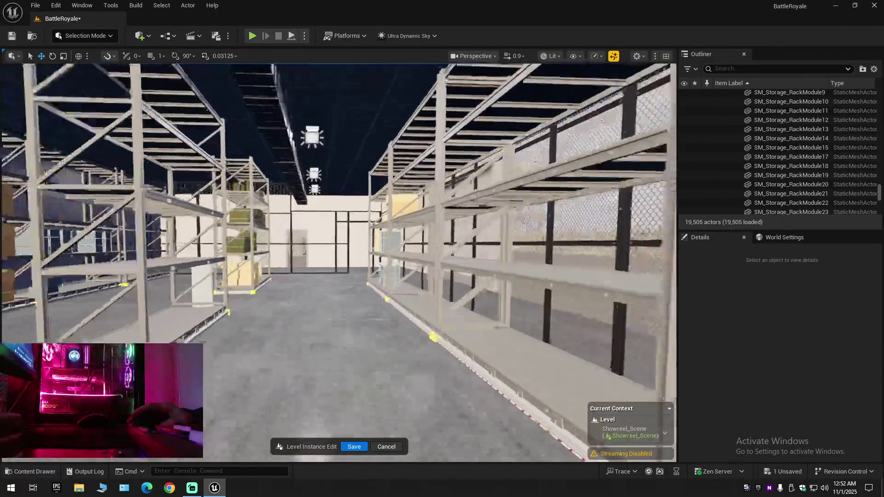
{"action": "key", "text": "w"}
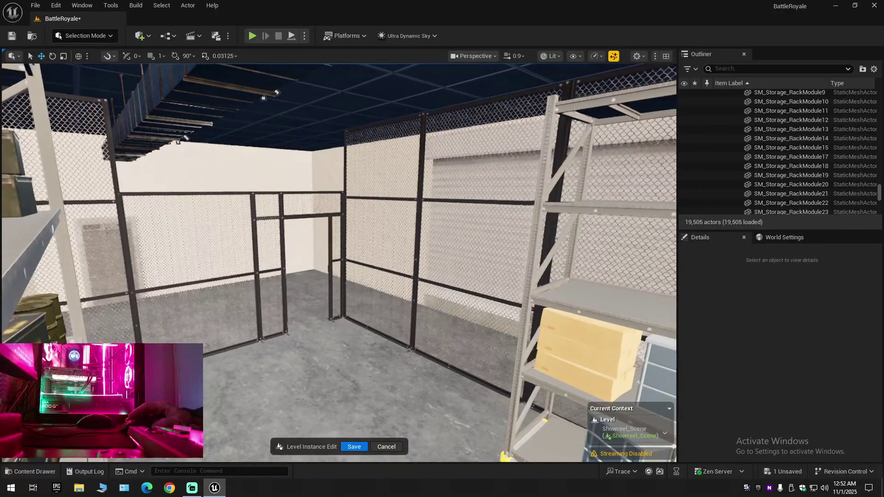
{"action": "key", "text": "w"}
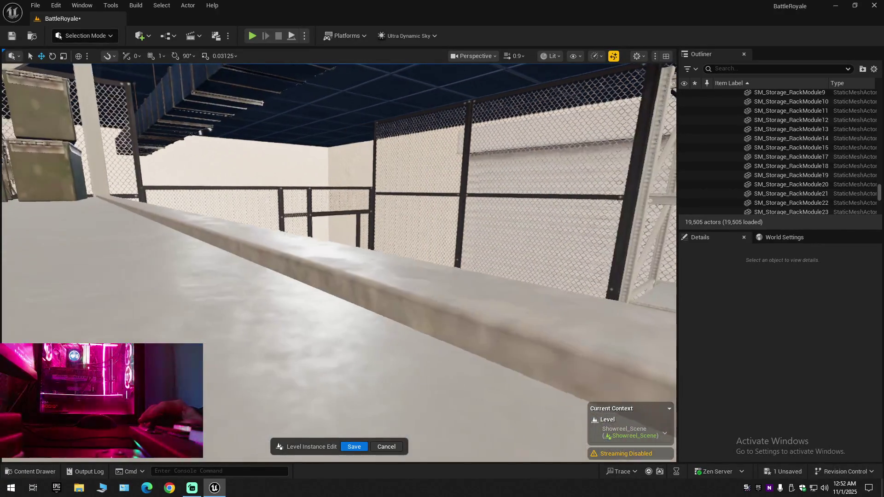
{"action": "key", "text": "w"}
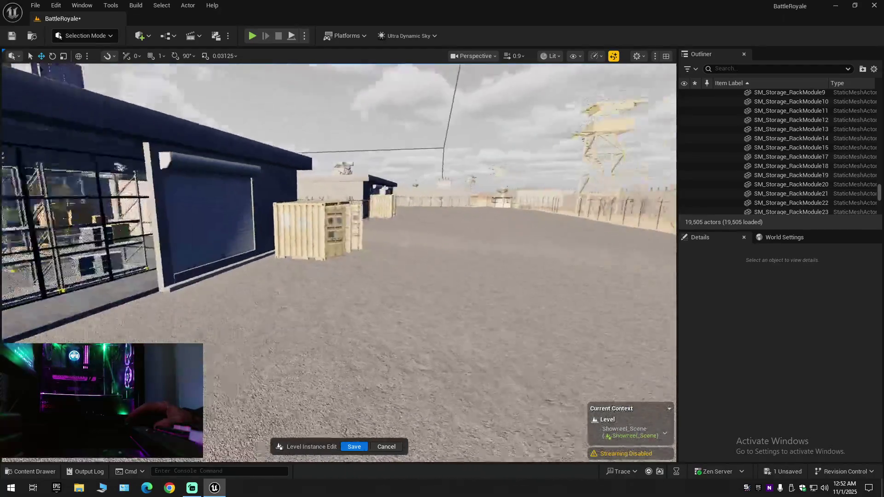
{"action": "key", "text": "w"}
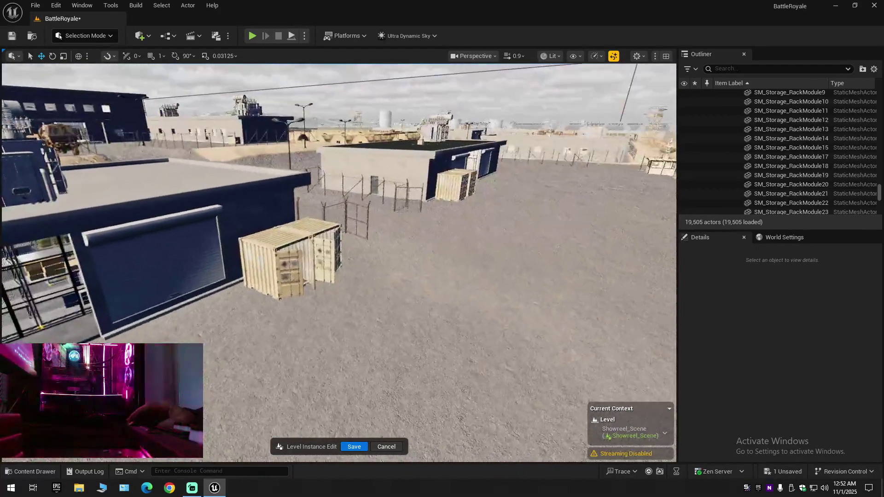
{"action": "left_click", "coordinate": [874, 70]}
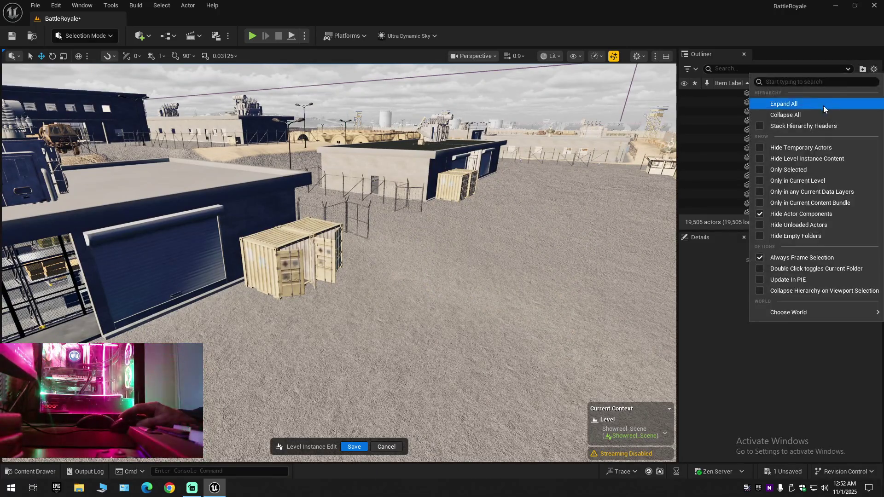
- Collapse the Outliner, expand BattleRoyale (Editor), and save the current level
{"action": "left_click", "coordinate": [799, 114]}
{"action": "left_click", "coordinate": [718, 94]}
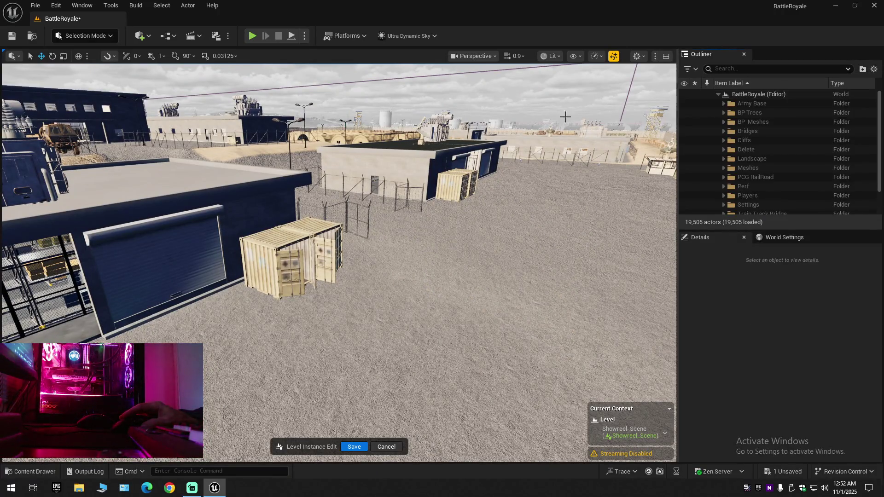
{"action": "left_click", "coordinate": [13, 37]}
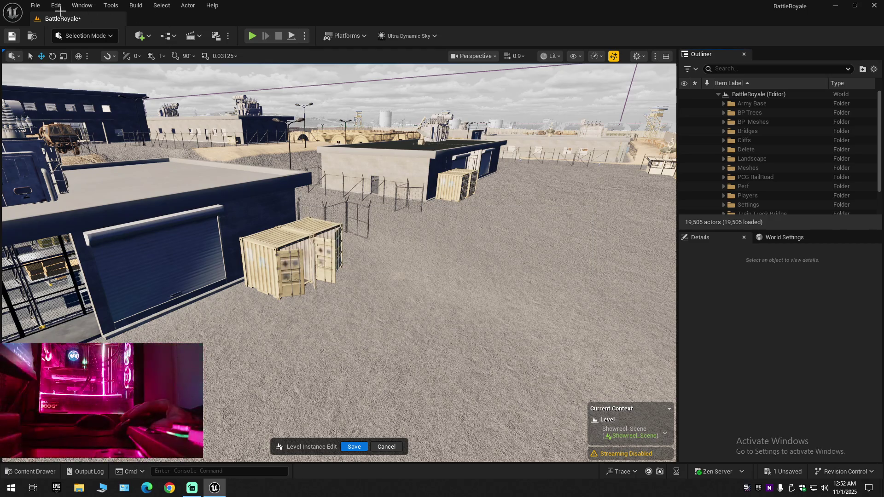
{"action": "left_click", "coordinate": [35, 6]}
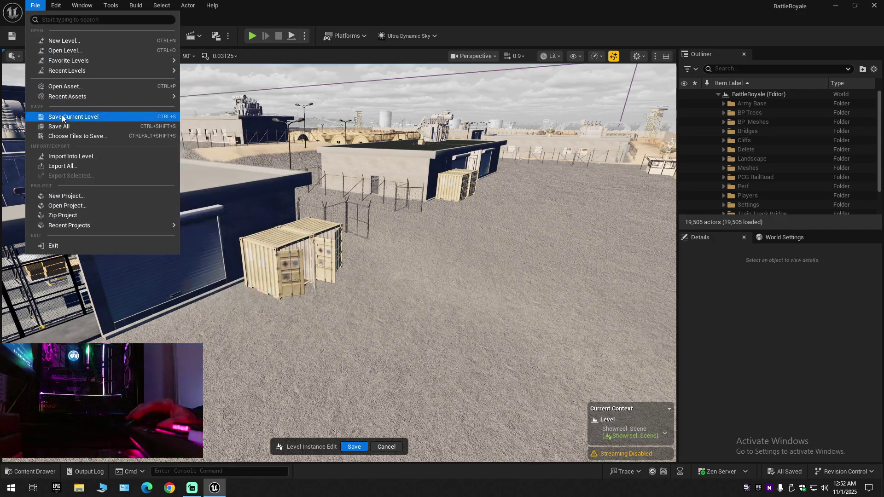
{"action": "left_click", "coordinate": [62, 116]}
- Save all modified assets, then call up Task Manager from the taskbar
{"action": "left_click", "coordinate": [35, 5]}
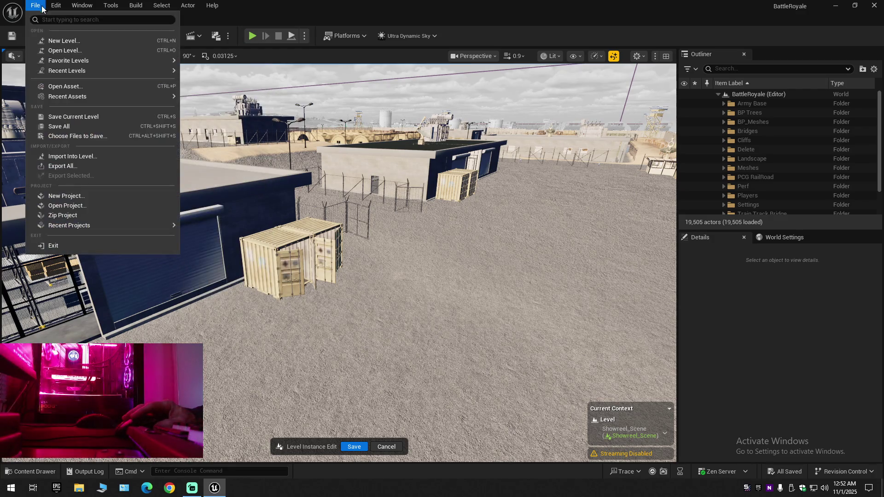
{"action": "left_click", "coordinate": [61, 126]}
{"action": "right_click", "coordinate": [362, 489]}
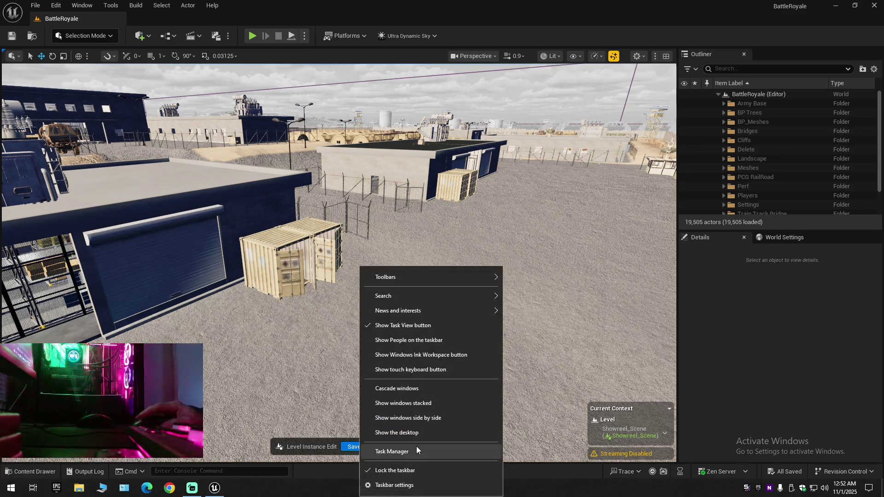
{"action": "left_click", "coordinate": [416, 449]}
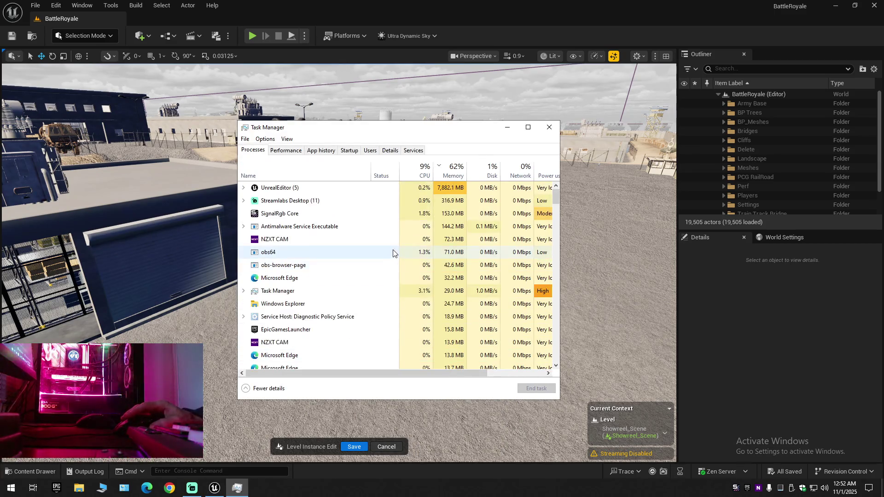
{"action": "left_click", "coordinate": [289, 152]}
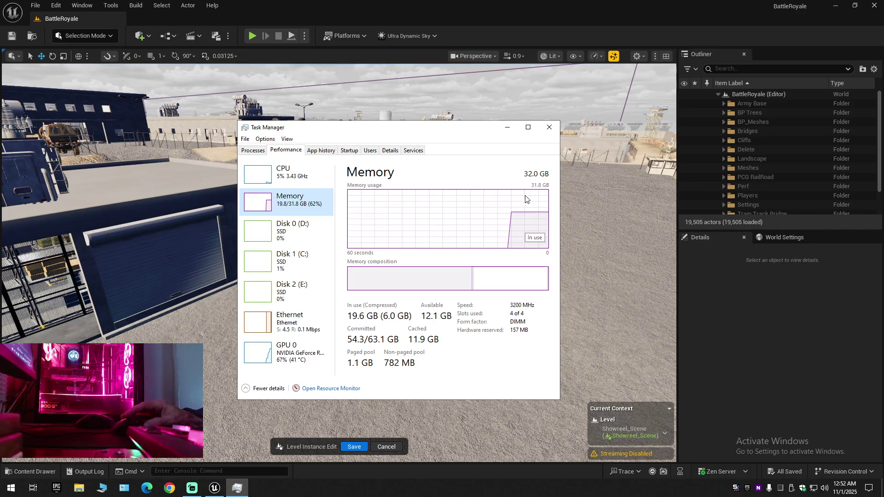
{"action": "left_click", "coordinate": [284, 351]}
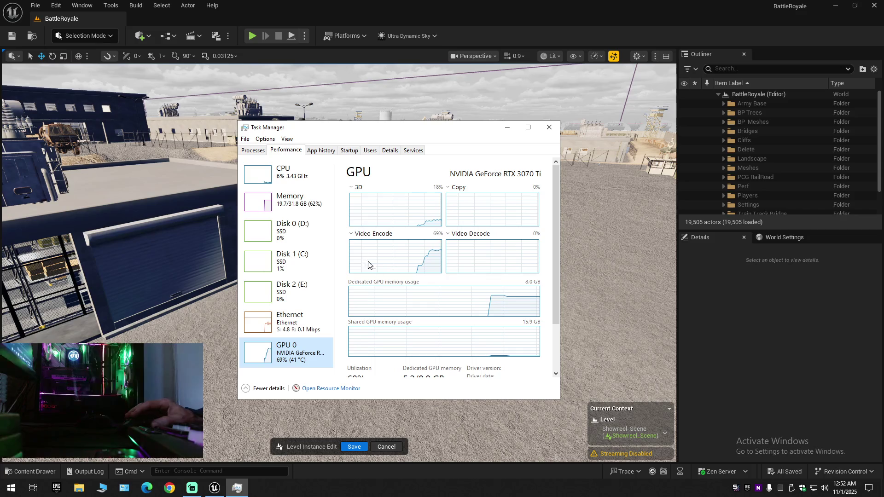
{"action": "left_click", "coordinate": [286, 201]}
{"action": "left_click", "coordinate": [550, 127]}
{"action": "scroll", "coordinate": [339, 262], "scroll_direction": "up", "scroll_amount": 2}
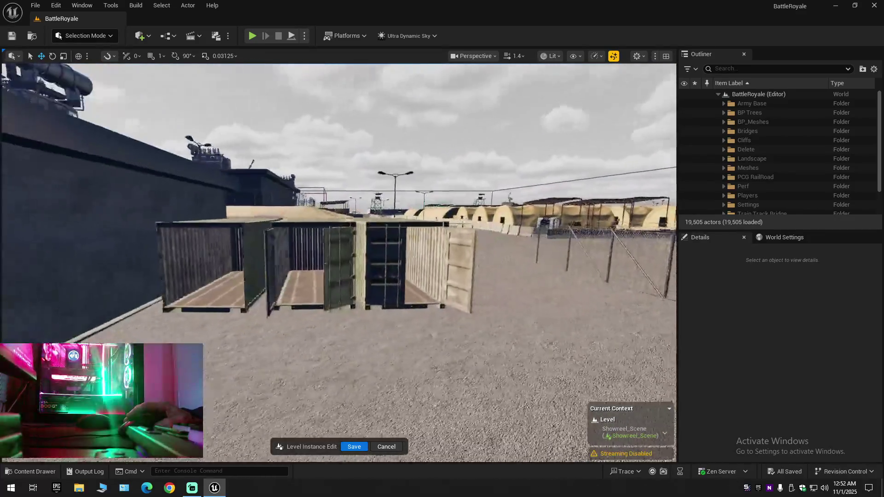
{"action": "scroll", "coordinate": [339, 262], "scroll_direction": "down", "scroll_amount": 1}
{"action": "left_click_drag", "start_coordinate": [339, 262], "coordinate": [339, 299]}
- Select the three shipping containers and their four open doors together
{"action": "left_click", "coordinate": [339, 299]}
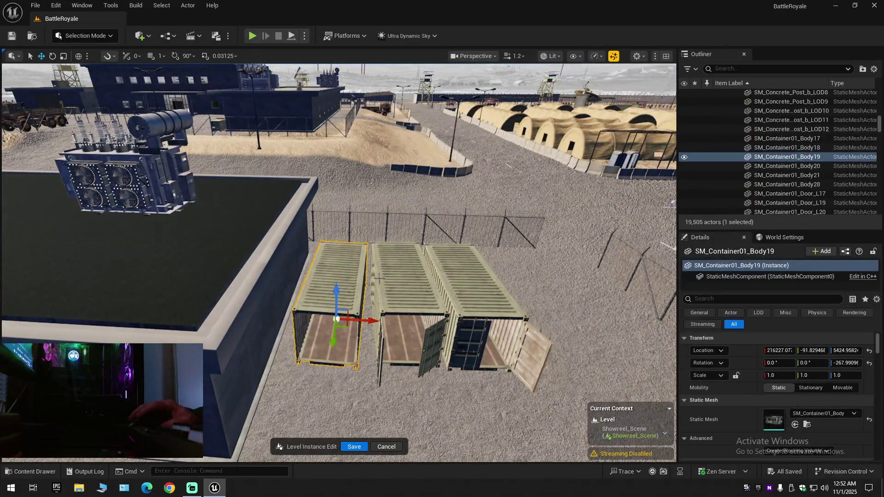
{"action": "left_click", "coordinate": [406, 282], "text": "ctrl"}
{"action": "left_click", "coordinate": [458, 319], "text": "ctrl"}
{"action": "left_click", "coordinate": [470, 341], "text": "ctrl"}
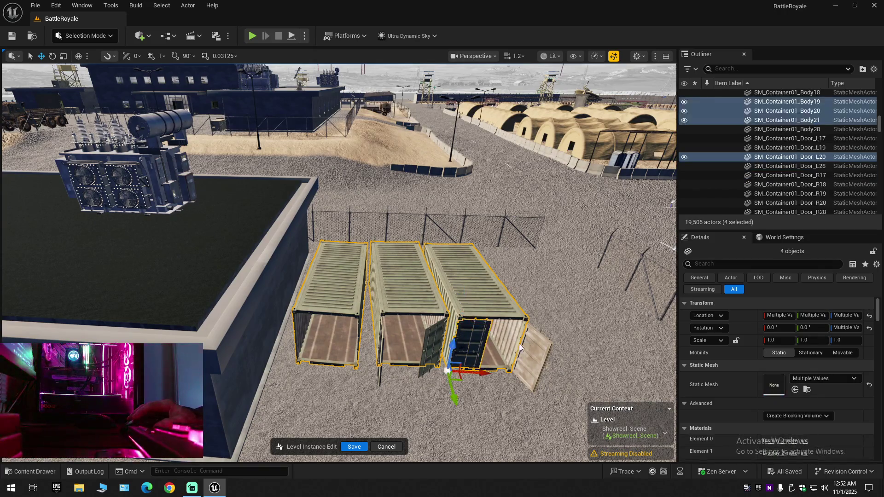
{"action": "left_click", "coordinate": [536, 359], "text": "ctrl"}
{"action": "left_click", "coordinate": [434, 344], "text": "ctrl"}
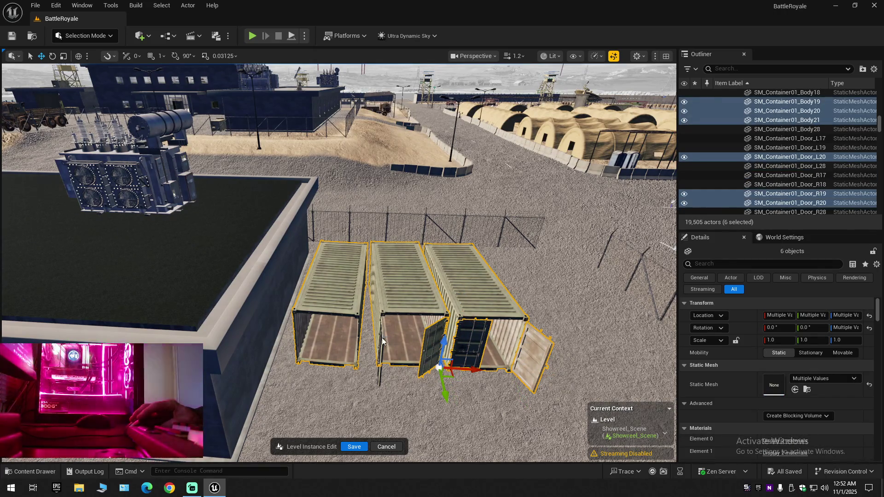
{"action": "left_click", "coordinate": [383, 341], "text": "ctrl"}
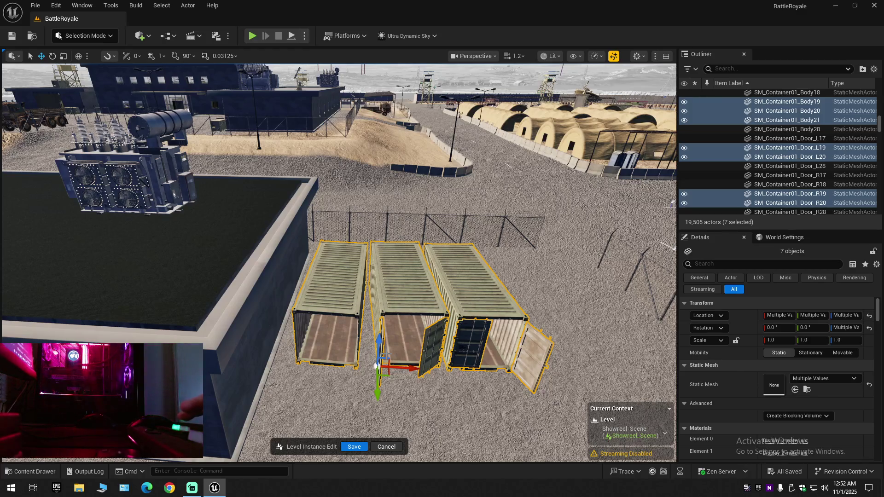
{"action": "left_click_drag", "start_coordinate": [376, 366], "coordinate": [376, 369]}
- Shift the selected containers and doors a little to the left across the yard
{"action": "mouse_move", "coordinate": [468, 314]}
{"action": "left_mouse_down"}
{"action": "mouse_move", "coordinate": [460, 323]}
{"action": "mouse_move", "coordinate": [454, 295]}
{"action": "mouse_move", "coordinate": [477, 267]}
{"action": "left_mouse_up"}
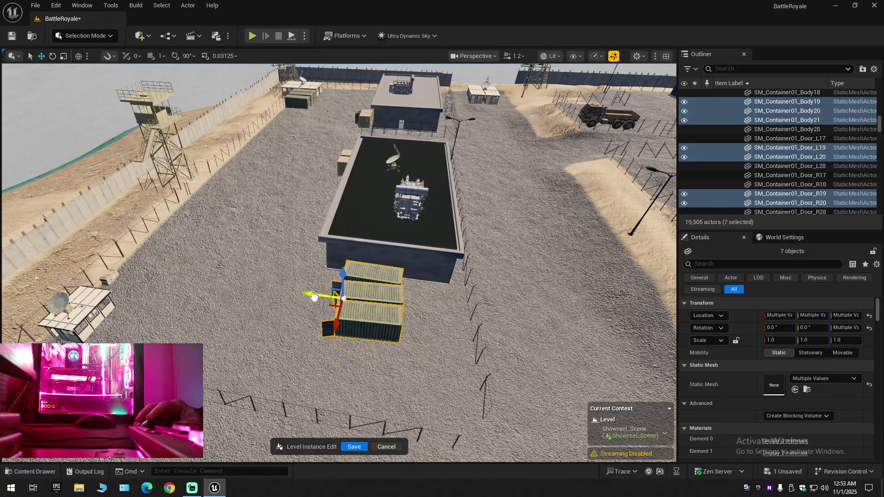
{"action": "left_click_drag", "start_coordinate": [315, 298], "coordinate": [364, 289]}
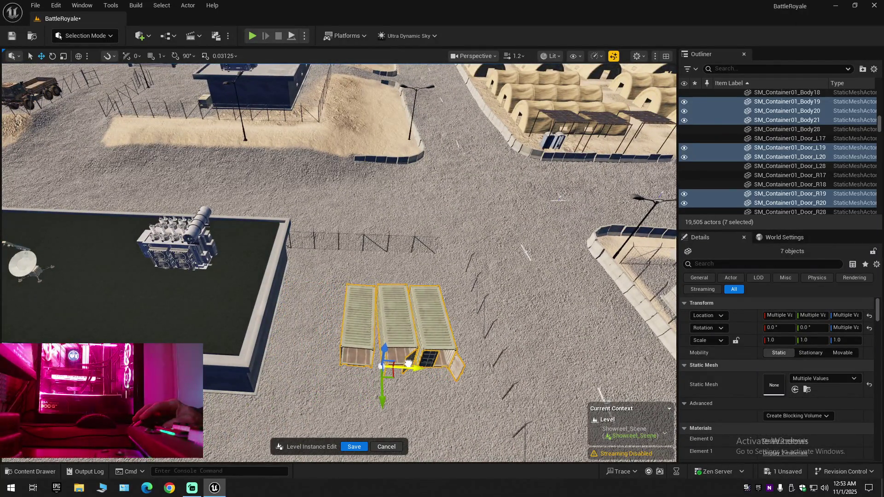
{"action": "scroll", "coordinate": [339, 262], "scroll_direction": "up", "scroll_amount": 5}
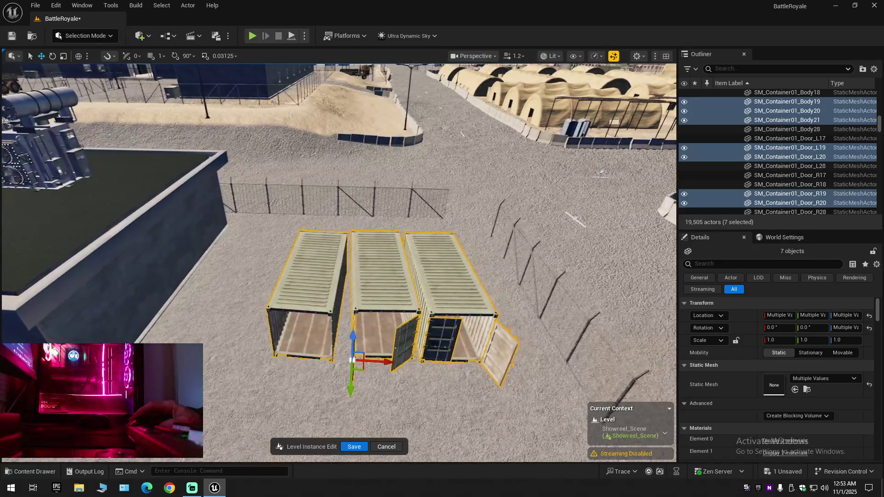
{"action": "scroll", "coordinate": [339, 263], "scroll_direction": "down", "scroll_amount": 5}
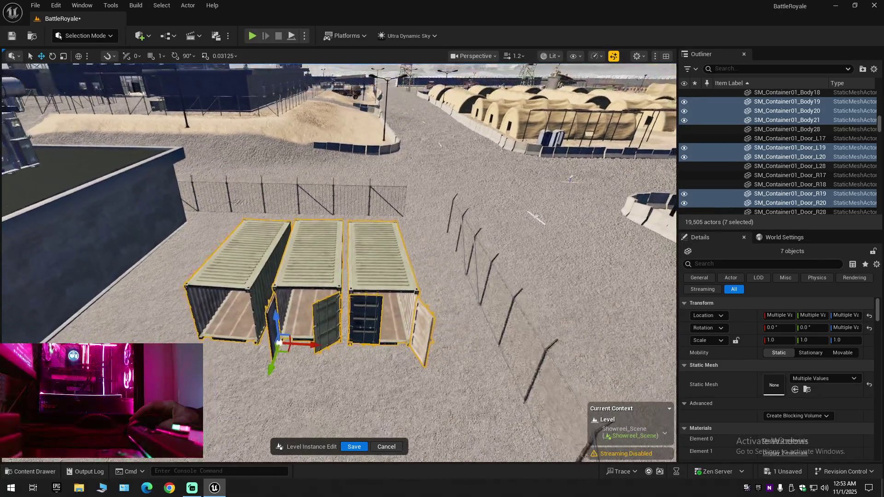
{"action": "scroll", "coordinate": [409, 368], "scroll_direction": "down", "scroll_amount": 2}
{"action": "left_click_drag", "start_coordinate": [407, 351], "coordinate": [381, 354]}
{"action": "mouse_move", "coordinate": [305, 360]}
{"action": "left_mouse_down"}
{"action": "mouse_move", "coordinate": [281, 359]}
{"action": "mouse_move", "coordinate": [305, 360]}
{"action": "left_mouse_up"}
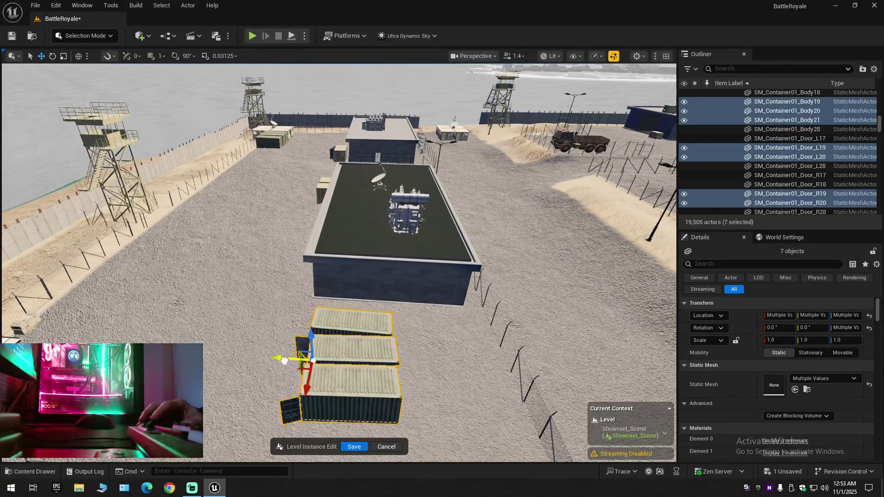
{"action": "left_click_drag", "start_coordinate": [341, 332], "coordinate": [353, 328]}
- Select the third container with its doors, then switch to the middle container and its doors
{"action": "left_click", "coordinate": [353, 328]}
{"action": "left_click", "coordinate": [333, 362], "text": "ctrl"}
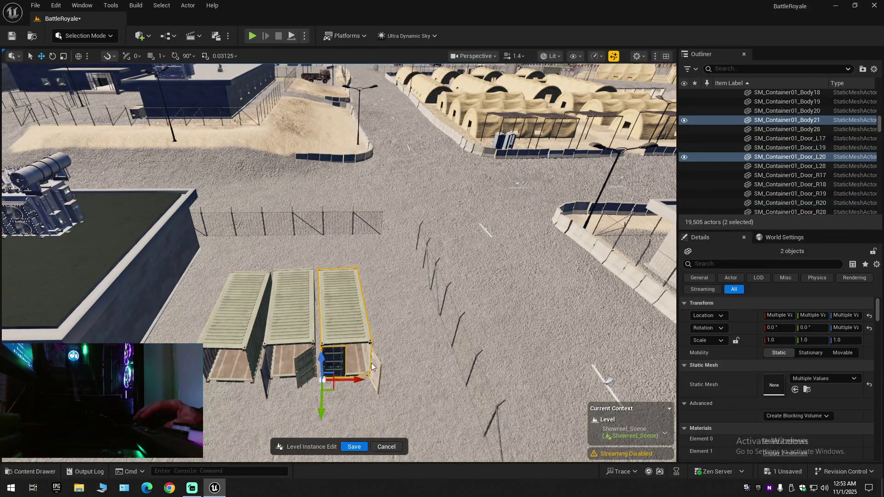
{"action": "left_click", "coordinate": [370, 369], "text": "ctrl"}
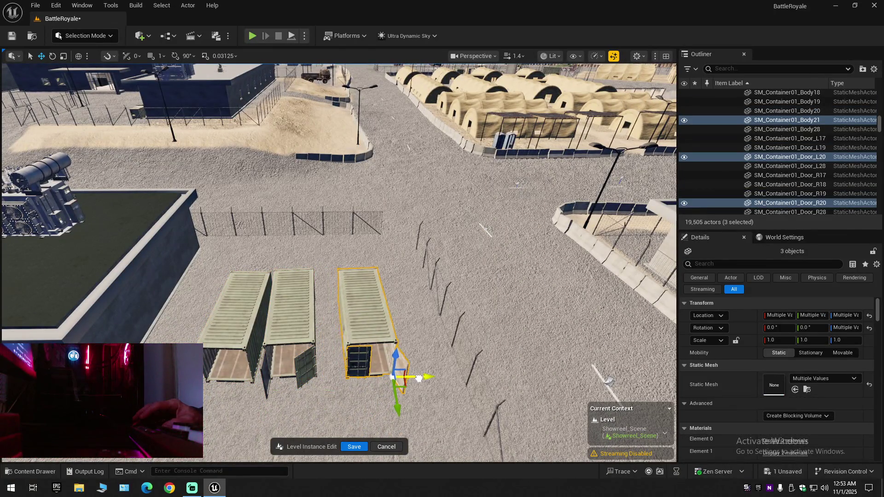
{"action": "left_click", "coordinate": [293, 318]}
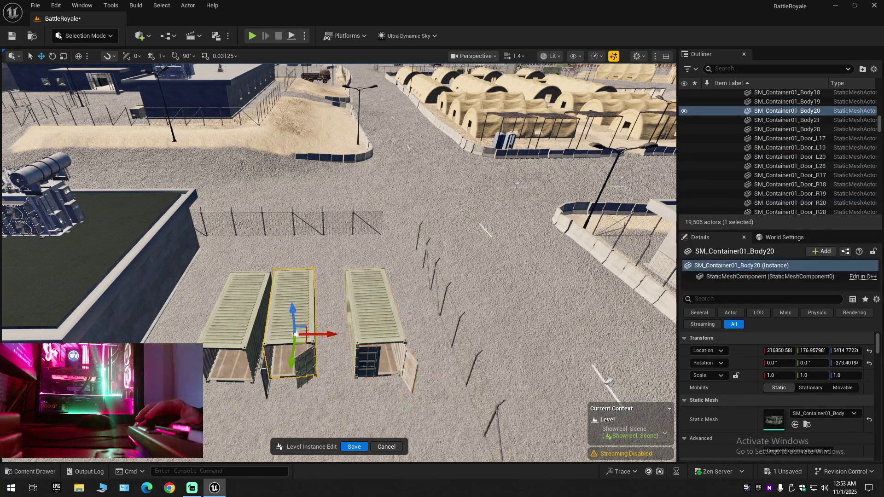
{"action": "left_click", "coordinate": [265, 374], "text": "ctrl"}
{"action": "left_click", "coordinate": [304, 363], "text": "ctrl"}
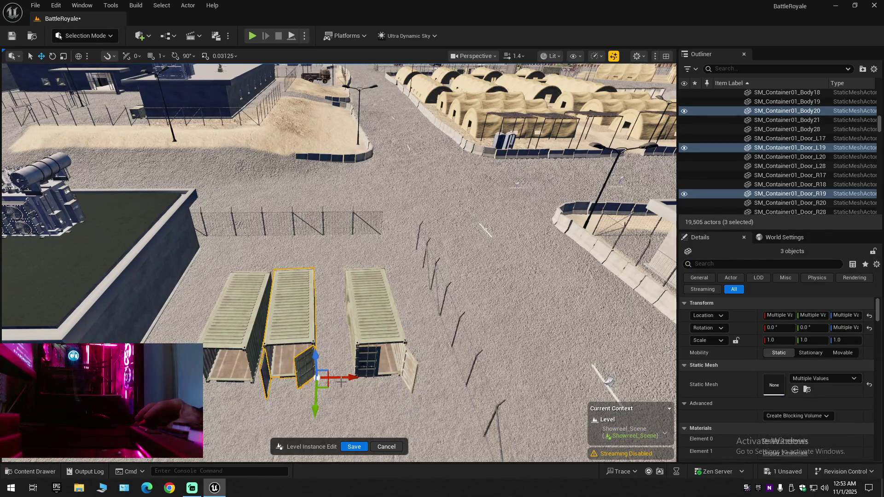
{"action": "scroll", "coordinate": [360, 380], "scroll_direction": "down", "scroll_amount": 2}
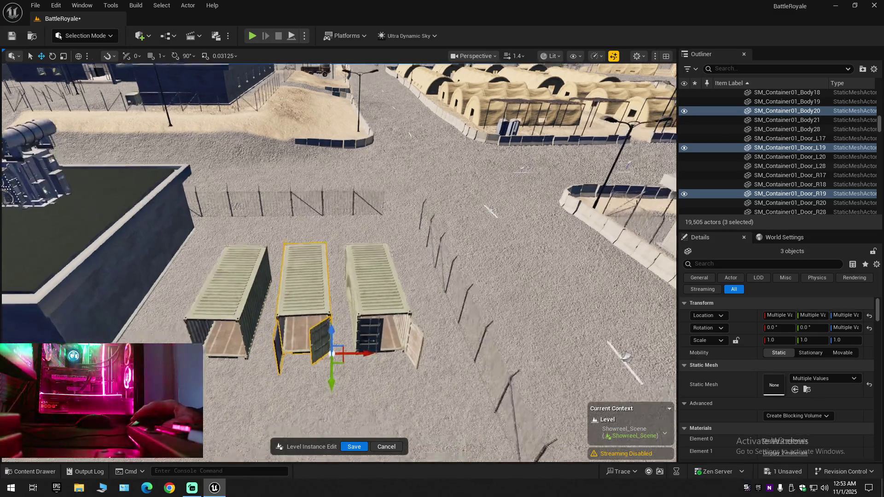
{"action": "key", "text": "w"}
{"action": "key", "text": "s"}
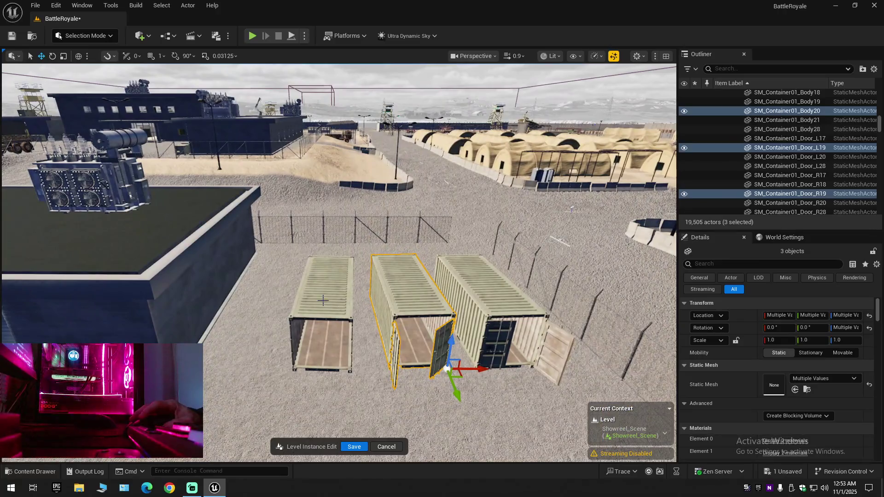
- Select the container doors and middle body, undoing an accidental door move
{"action": "left_click", "coordinate": [323, 301]}
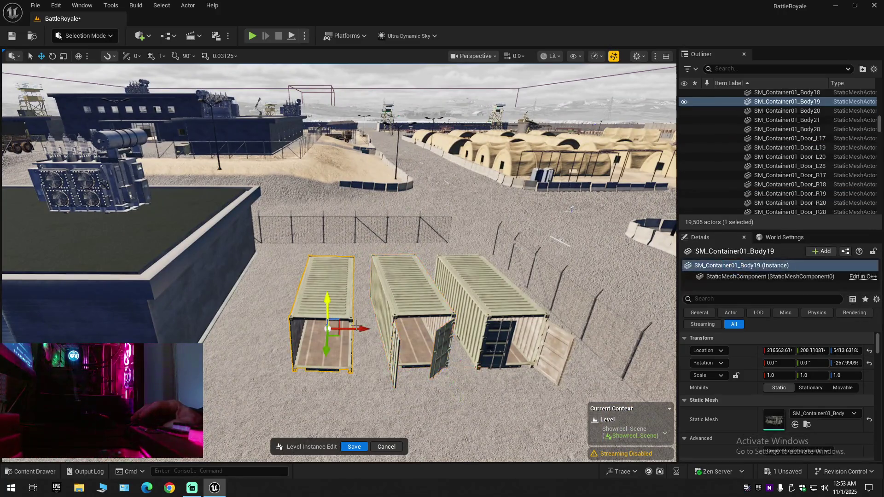
{"action": "scroll", "coordinate": [315, 336], "scroll_direction": "up", "scroll_amount": 1}
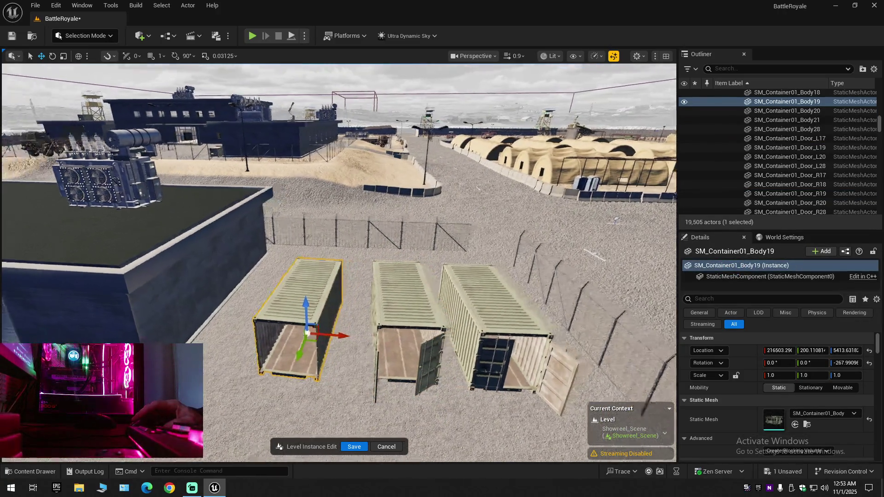
{"action": "key", "text": "w"}
{"action": "key", "text": "w"}
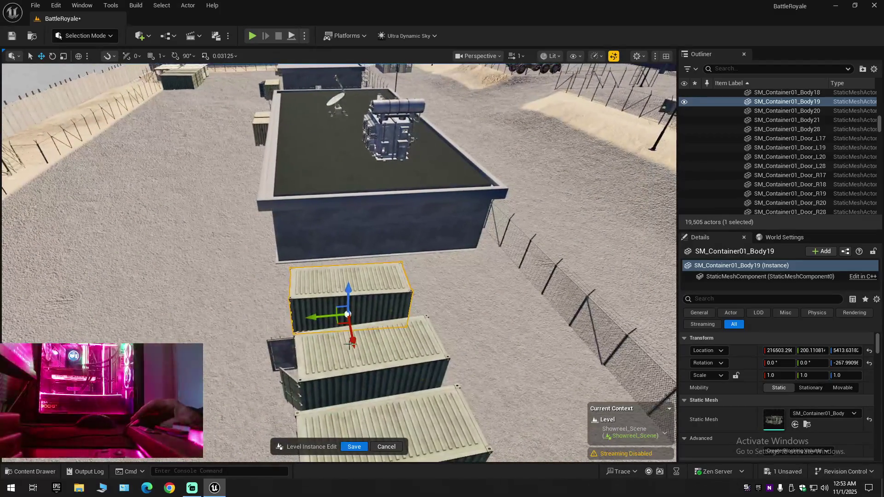
{"action": "key", "text": "w"}
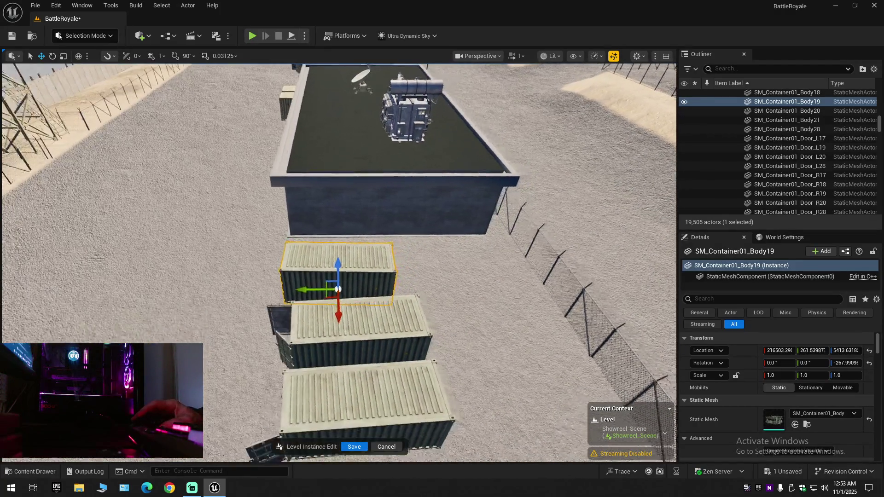
{"action": "key", "text": "d"}
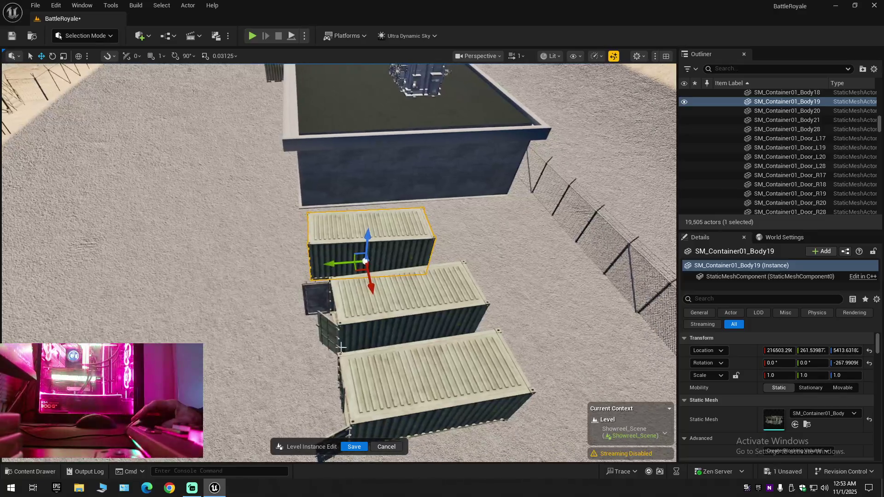
{"action": "left_click", "coordinate": [328, 334]}
{"action": "left_click", "coordinate": [325, 317], "text": "ctrl"}
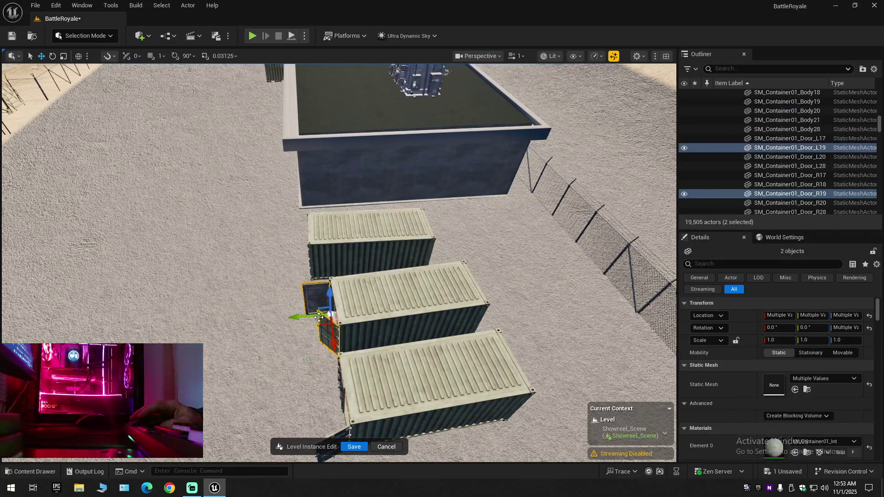
{"action": "key", "text": "ctrl+z"}
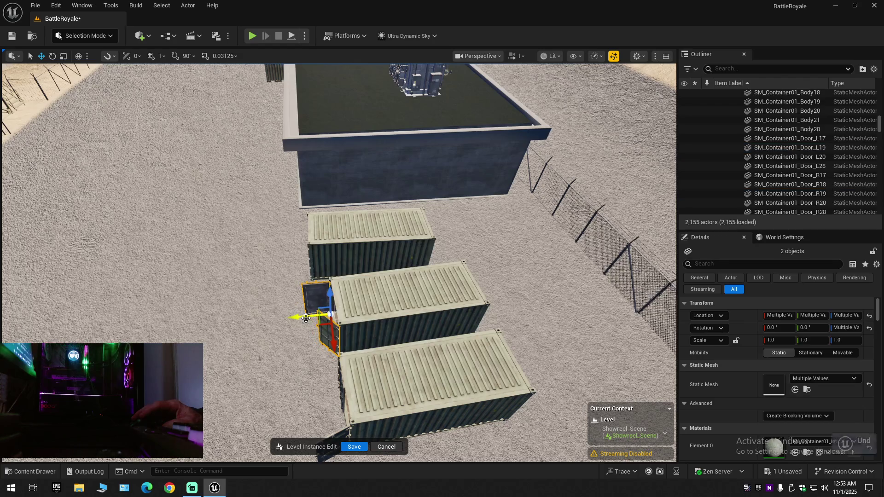
{"action": "left_click", "coordinate": [347, 326], "text": "ctrl"}
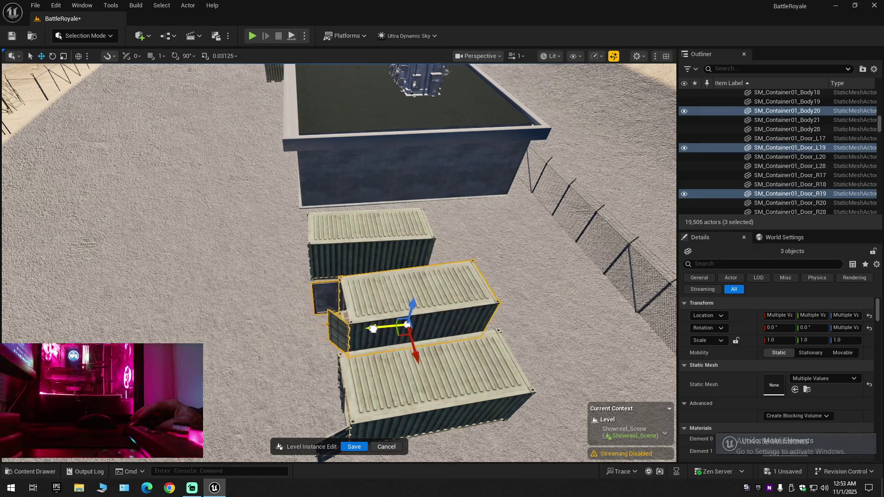
{"action": "mouse_move", "coordinate": [364, 330]}
{"action": "left_mouse_down"}
{"action": "mouse_move", "coordinate": [318, 317]}
{"action": "mouse_move", "coordinate": [306, 328]}
{"action": "left_mouse_up"}
- Move container Body21 with Door_L20 and Door_R20 a little to the right
{"action": "left_click", "coordinate": [352, 364]}
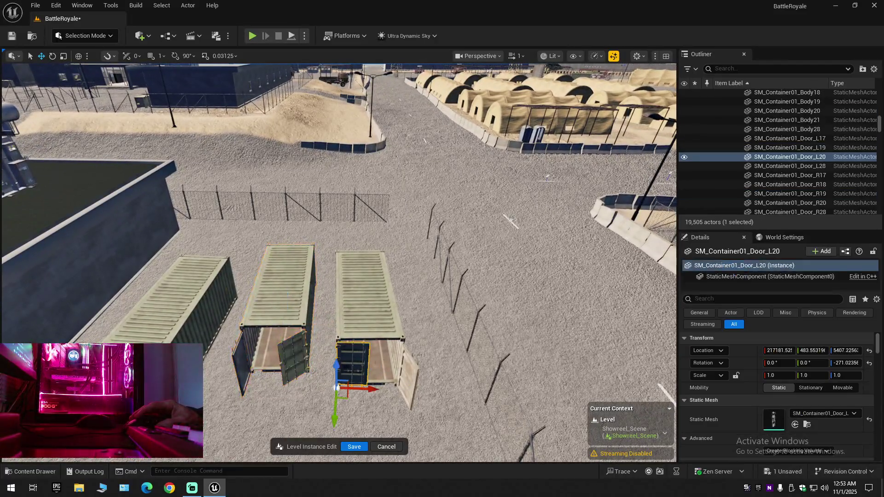
{"action": "left_click", "coordinate": [414, 378], "text": "ctrl"}
{"action": "left_click", "coordinate": [387, 333], "text": "ctrl"}
{"action": "left_click_drag", "start_coordinate": [390, 333], "coordinate": [401, 335]}
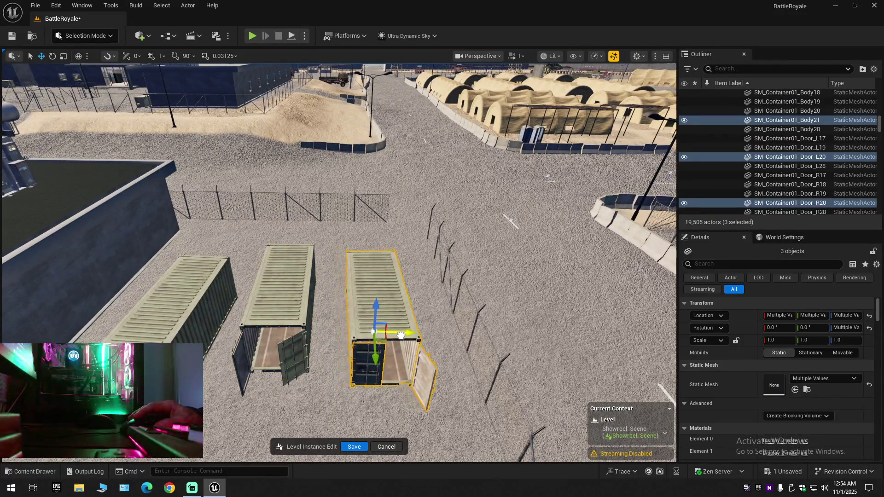
{"action": "scroll", "coordinate": [351, 341], "scroll_direction": "down", "scroll_amount": 10}
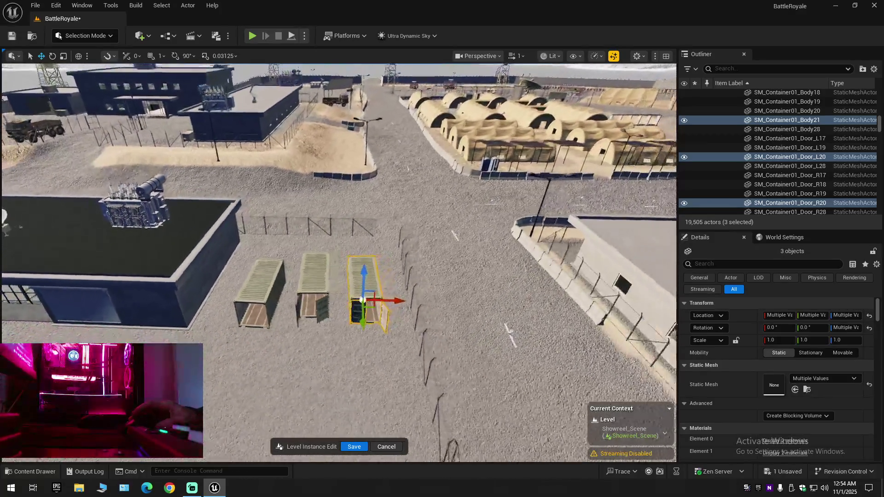
{"action": "left_click", "coordinate": [874, 69]}
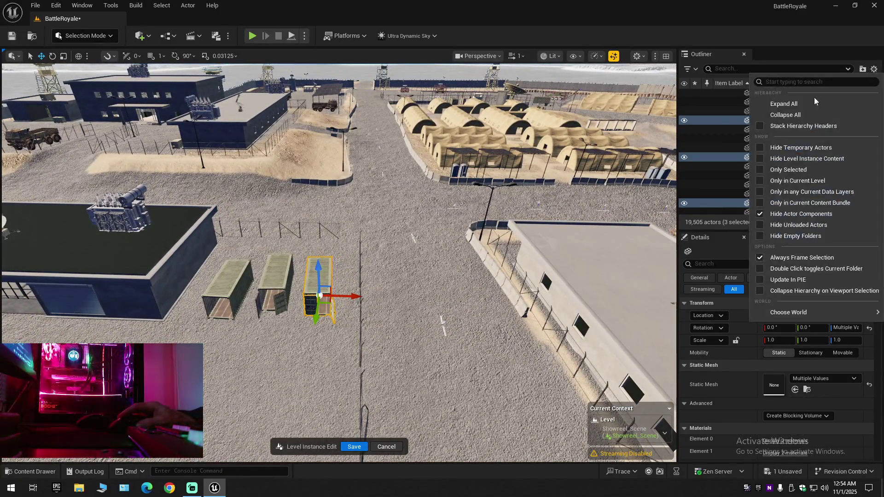
- Collapse the Outliner, expand BattleRoyale (Editor), and save the Showreel_Scene level
{"action": "left_click", "coordinate": [810, 113]}
{"action": "left_click", "coordinate": [717, 95]}
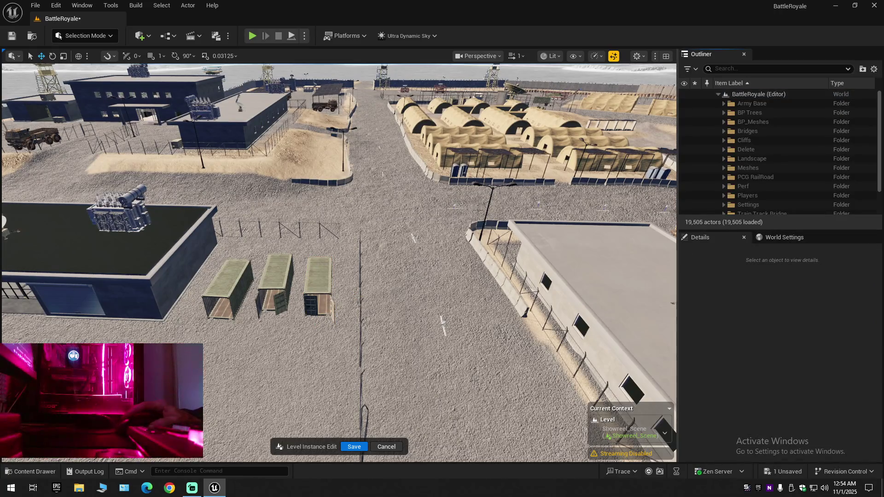
{"action": "left_click", "coordinate": [9, 39]}
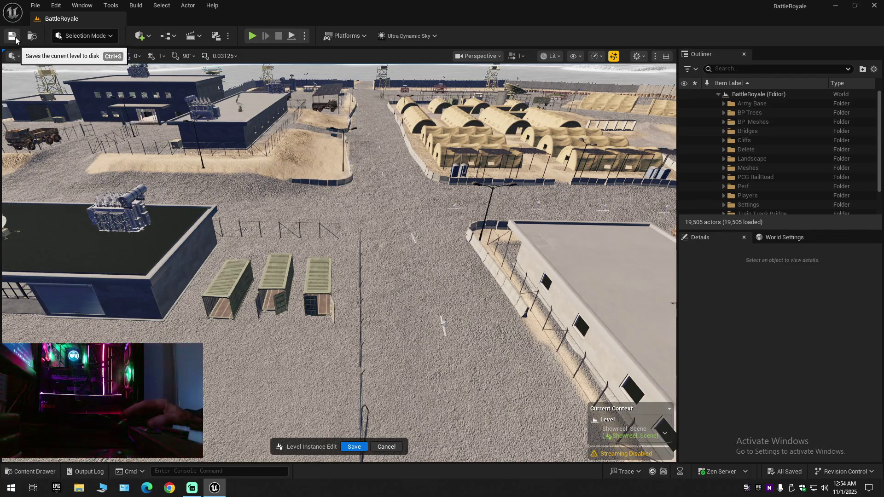
{"action": "left_click", "coordinate": [35, 5]}
{"action": "left_click", "coordinate": [73, 117]}
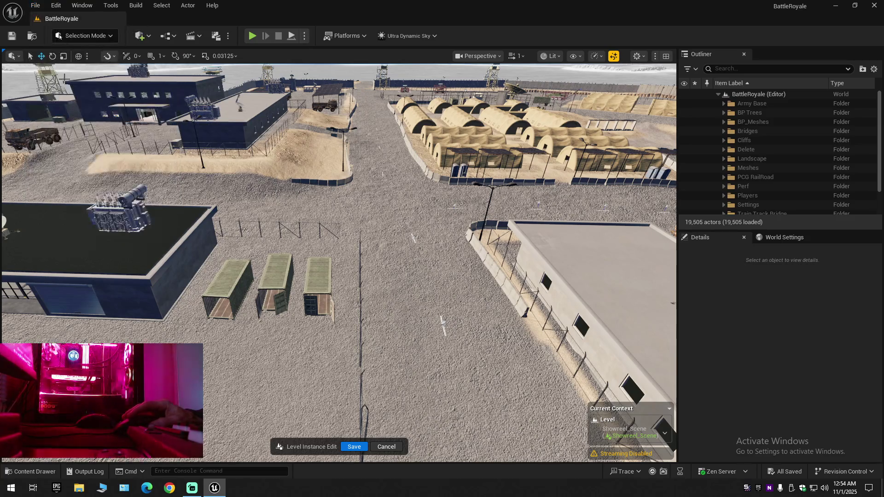
{"action": "left_click", "coordinate": [36, 7]}
{"action": "left_click", "coordinate": [60, 124]}
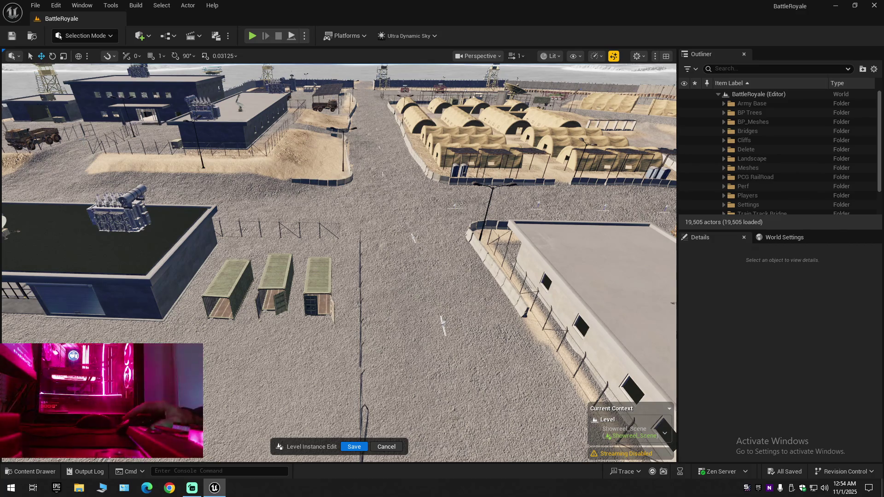
{"action": "scroll", "coordinate": [248, 226], "scroll_direction": "down", "scroll_amount": 10}
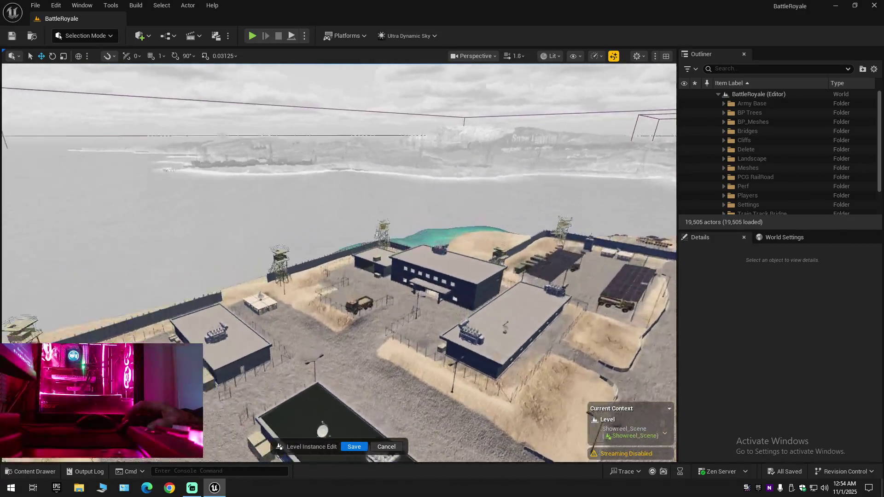
{"action": "mouse_move", "coordinate": [393, 200]}
{"action": "left_mouse_down"}
{"action": "mouse_move", "coordinate": [392, 138]}
{"action": "mouse_move", "coordinate": [378, 147]}
{"action": "mouse_move", "coordinate": [345, 144]}
{"action": "left_mouse_up"}
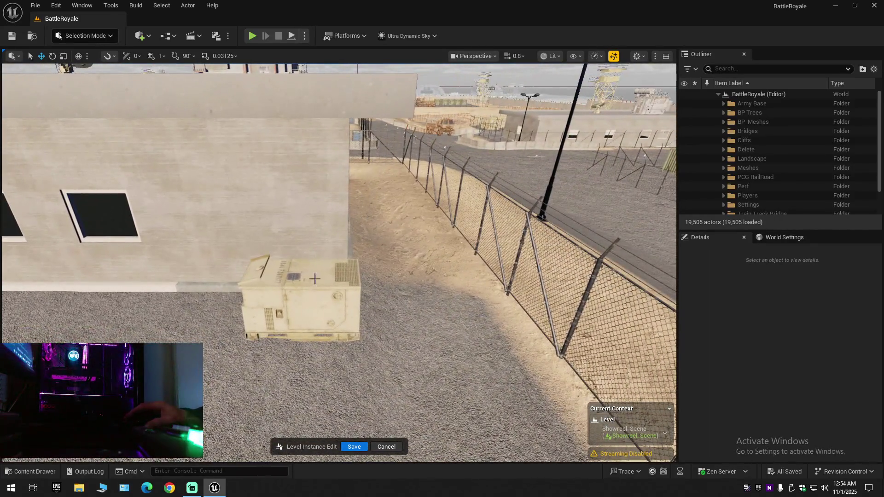
{"action": "left_click", "coordinate": [313, 295]}
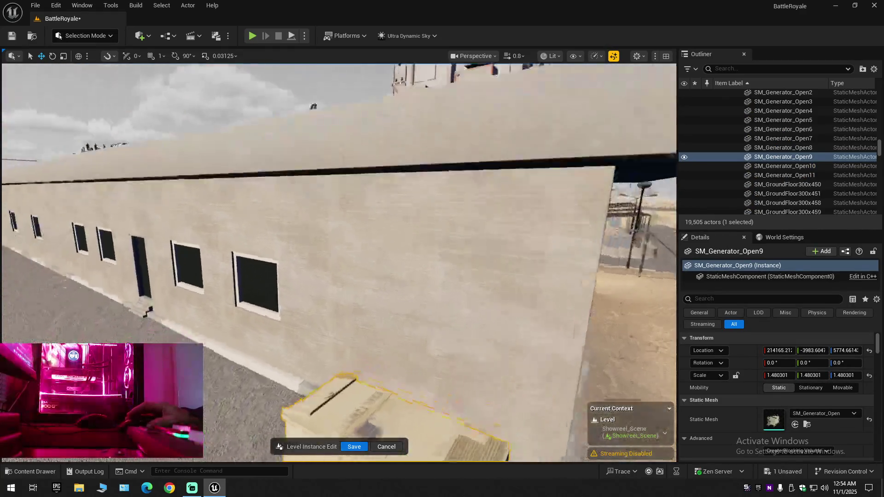
- Fly into the building corridor and select the interior wall facing a window
{"action": "key", "text": "w"}
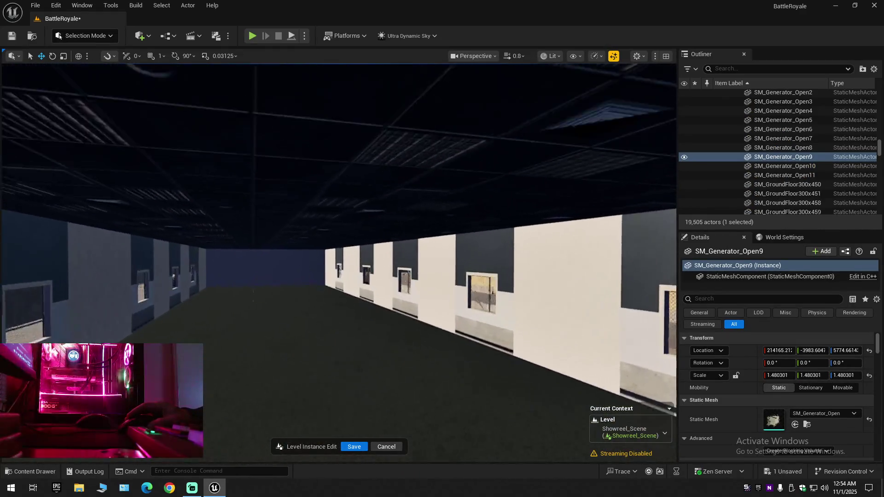
{"action": "key", "text": "d"}
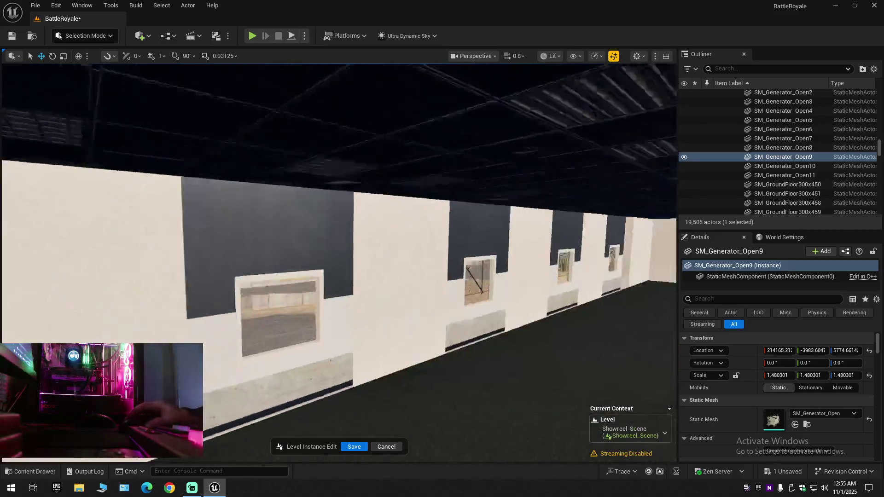
{"action": "key", "text": "s"}
{"action": "key", "text": "a"}
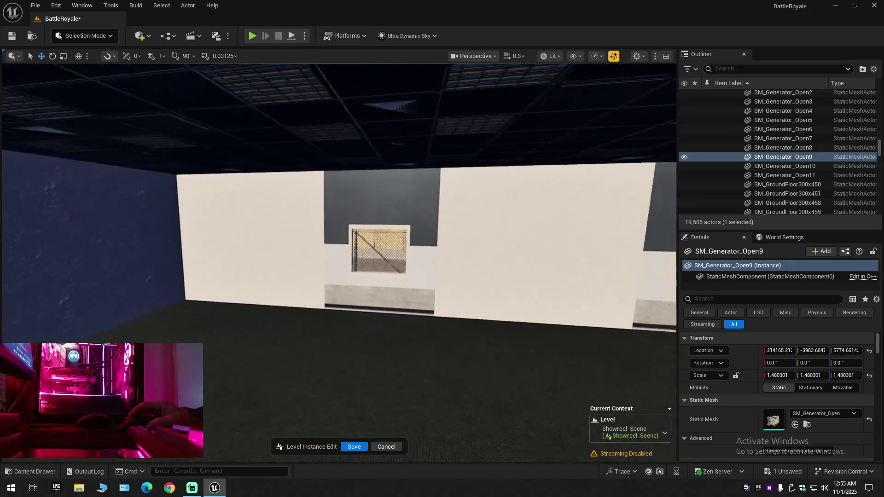
{"action": "left_click", "coordinate": [316, 266]}
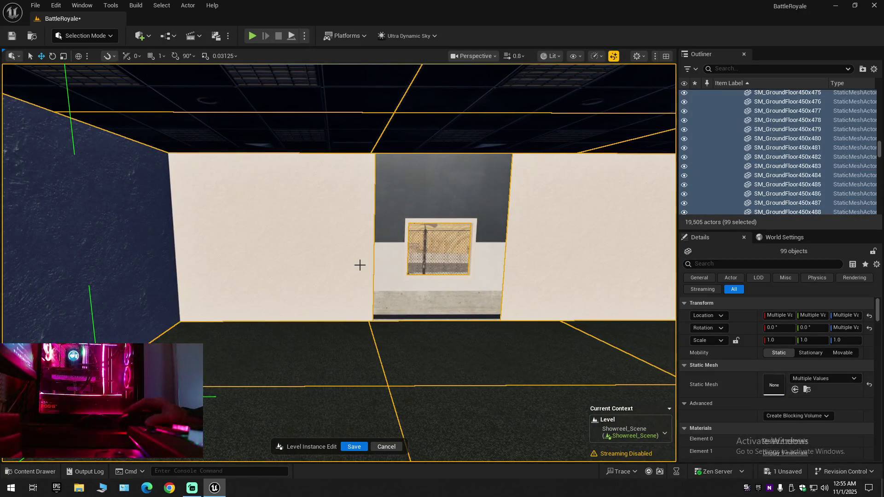
{"action": "scroll", "coordinate": [742, 368], "scroll_direction": "down", "scroll_amount": 5}
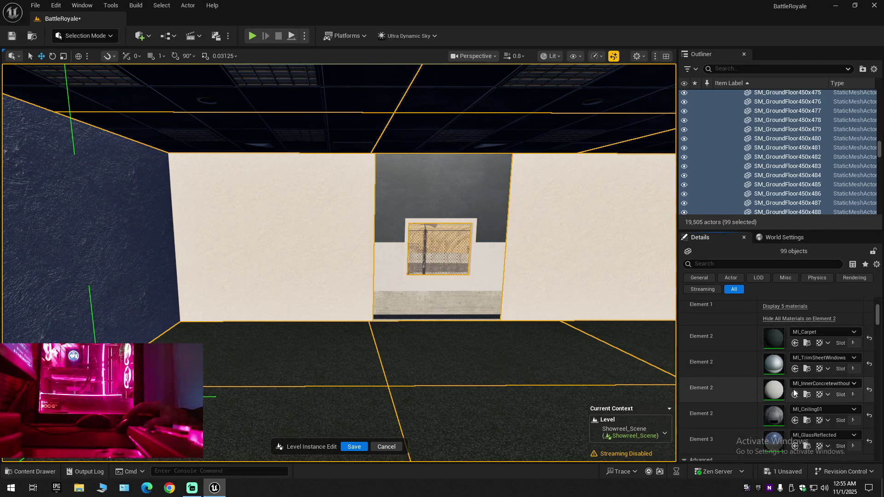
- Drag MI_InnerConcretewithout onto the dark wall panel and dock the material browser
{"action": "key", "text": "ctrl+space"}
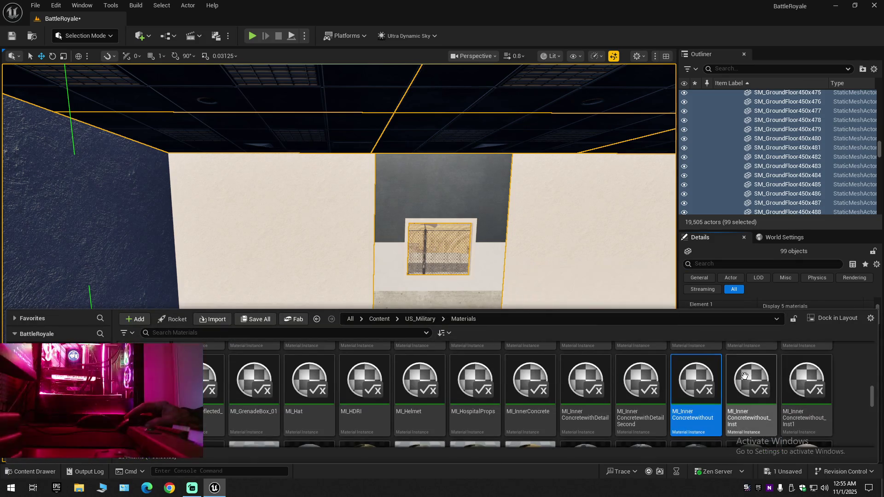
{"action": "left_click_drag", "start_coordinate": [686, 389], "coordinate": [419, 187]}
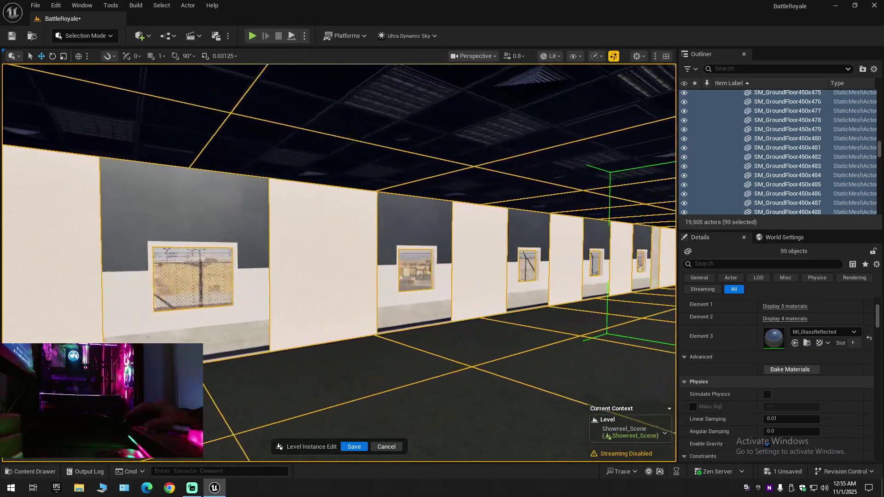
{"action": "key", "text": "ctrl+space"}
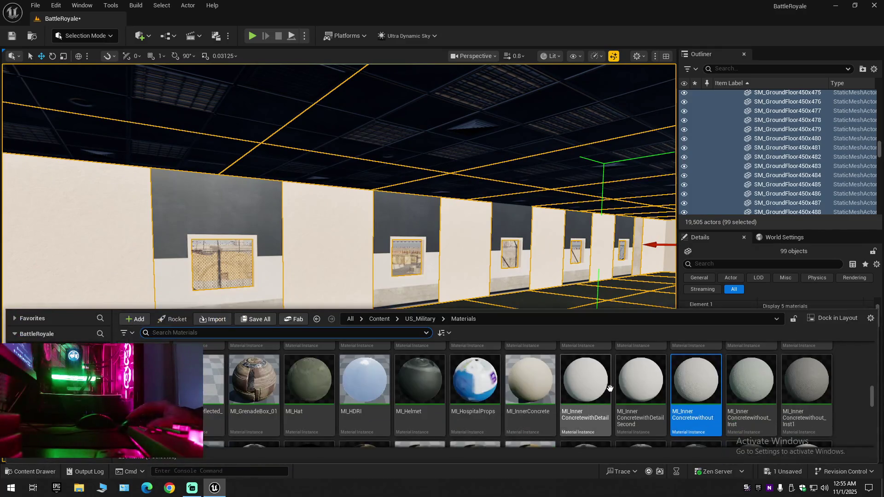
{"action": "mouse_move", "coordinate": [604, 390]}
{"action": "left_mouse_down"}
{"action": "mouse_move", "coordinate": [292, 213]}
{"action": "mouse_move", "coordinate": [235, 234]}
{"action": "left_mouse_up"}
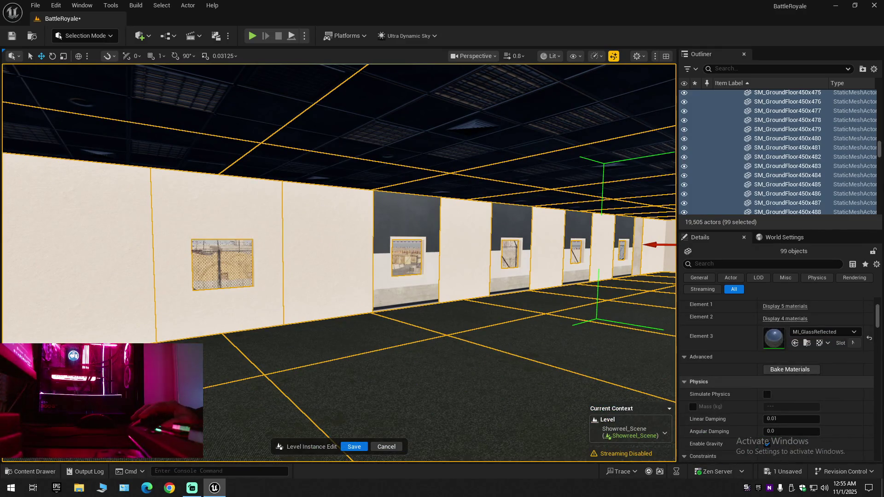
{"action": "left_click", "coordinate": [36, 472]}
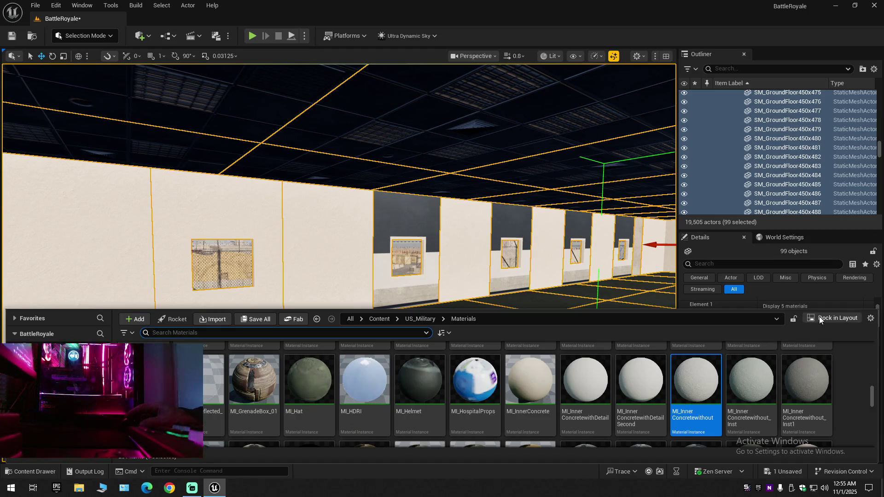
{"action": "left_click", "coordinate": [818, 318]}
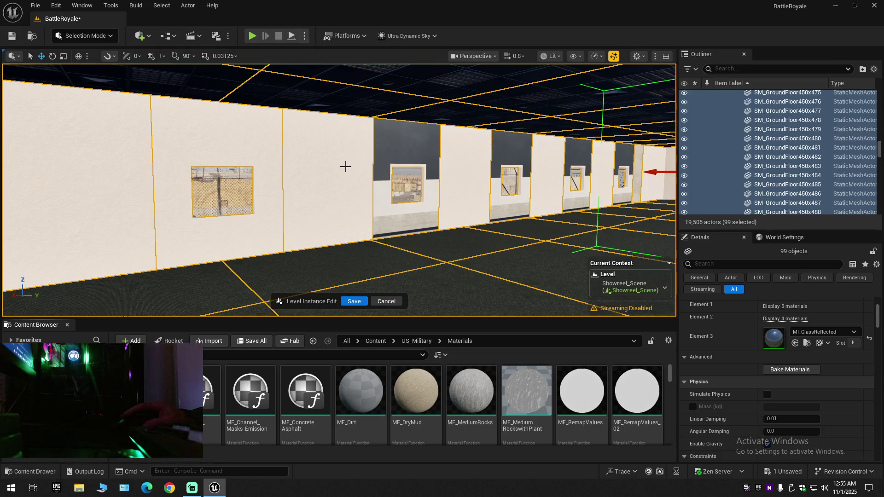
- Expand Element 2, find MI_InnerConcretewithout, and apply it to the next dark wall panel
{"action": "left_click", "coordinate": [785, 319]}
{"action": "scroll", "coordinate": [799, 383], "scroll_direction": "down", "scroll_amount": 1}
{"action": "left_click", "coordinate": [807, 379]}
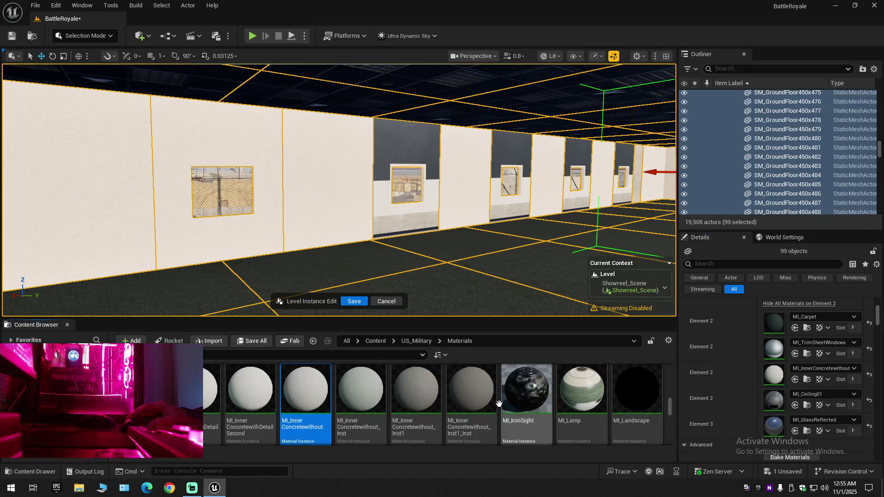
{"action": "left_click_drag", "start_coordinate": [306, 391], "coordinate": [401, 140]}
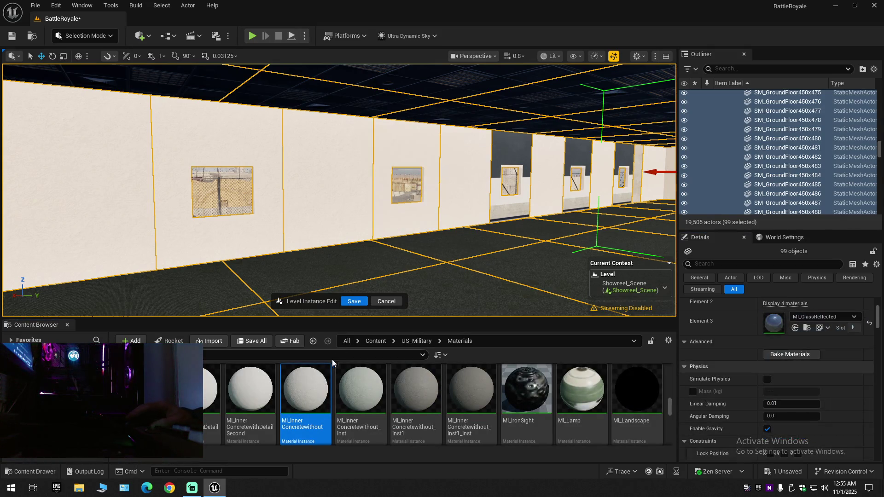
{"action": "left_click_drag", "start_coordinate": [306, 391], "coordinate": [507, 145]}
- Apply MI_InnerConcretewithout to the remaining dark panel and two blue wall panels
{"action": "mouse_move", "coordinate": [306, 389]}
{"action": "left_mouse_down"}
{"action": "mouse_move", "coordinate": [576, 153]}
{"action": "mouse_move", "coordinate": [454, 315]}
{"action": "mouse_move", "coordinate": [638, 177]}
{"action": "mouse_move", "coordinate": [621, 174]}
{"action": "left_mouse_up"}
{"action": "mouse_move", "coordinate": [616, 220]}
{"action": "left_mouse_down"}
{"action": "mouse_move", "coordinate": [616, 189]}
{"action": "mouse_move", "coordinate": [616, 219]}
{"action": "left_mouse_up"}
{"action": "mouse_move", "coordinate": [306, 389]}
{"action": "left_mouse_down"}
{"action": "mouse_move", "coordinate": [316, 156]}
{"action": "mouse_move", "coordinate": [385, 317]}
{"action": "mouse_move", "coordinate": [481, 147]}
{"action": "mouse_move", "coordinate": [350, 157]}
{"action": "mouse_move", "coordinate": [318, 146]}
{"action": "left_mouse_up"}
{"action": "left_click_drag", "start_coordinate": [314, 381], "coordinate": [295, 166]}
{"action": "left_click_drag", "start_coordinate": [307, 370], "coordinate": [388, 160]}
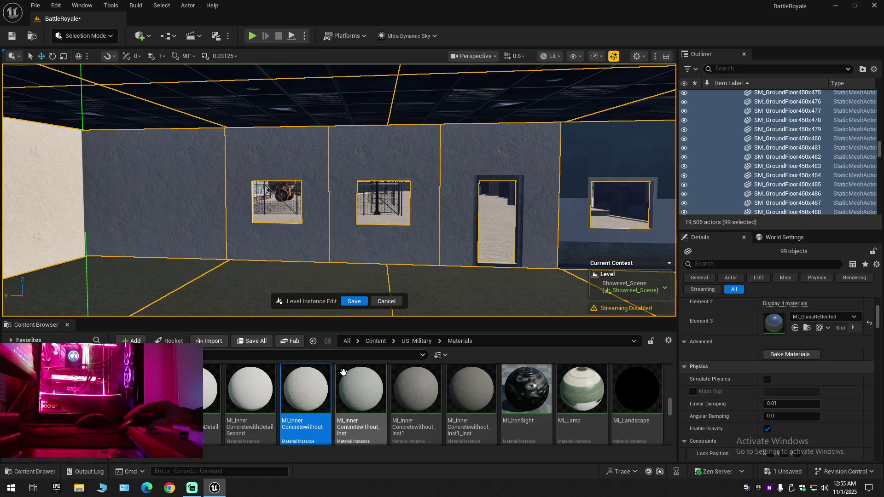
- Apply MI_InnerConcretewithout to each of the six blue interior wall panels
{"action": "mouse_move", "coordinate": [306, 389]}
{"action": "left_mouse_down"}
{"action": "mouse_move", "coordinate": [573, 205]}
{"action": "mouse_move", "coordinate": [598, 164]}
{"action": "mouse_move", "coordinate": [498, 260]}
{"action": "left_mouse_up"}
{"action": "mouse_move", "coordinate": [305, 389]}
{"action": "left_mouse_down"}
{"action": "mouse_move", "coordinate": [156, 152]}
{"action": "mouse_move", "coordinate": [366, 167]}
{"action": "left_mouse_up"}
{"action": "left_click_drag", "start_coordinate": [307, 392], "coordinate": [497, 159]}
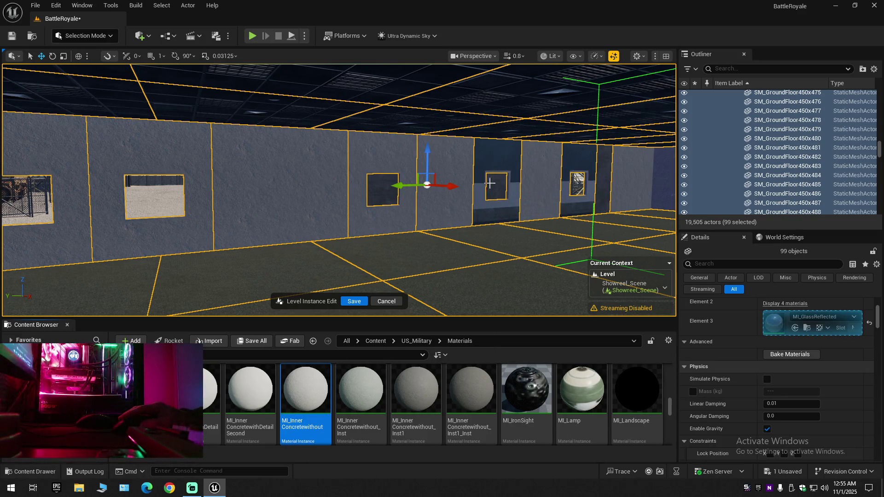
{"action": "left_click_drag", "start_coordinate": [306, 389], "coordinate": [578, 155]}
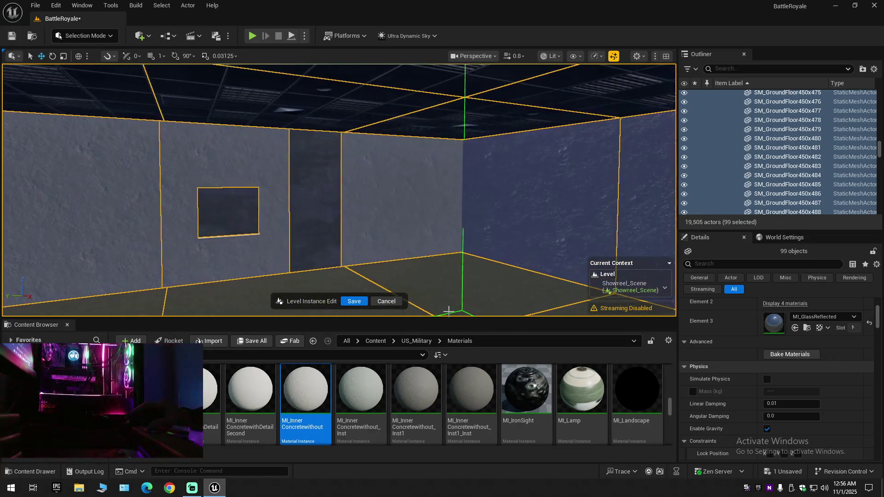
{"action": "mouse_move", "coordinate": [305, 391]}
{"action": "left_mouse_down"}
{"action": "mouse_move", "coordinate": [322, 343]}
{"action": "mouse_move", "coordinate": [312, 219]}
{"action": "left_mouse_up"}
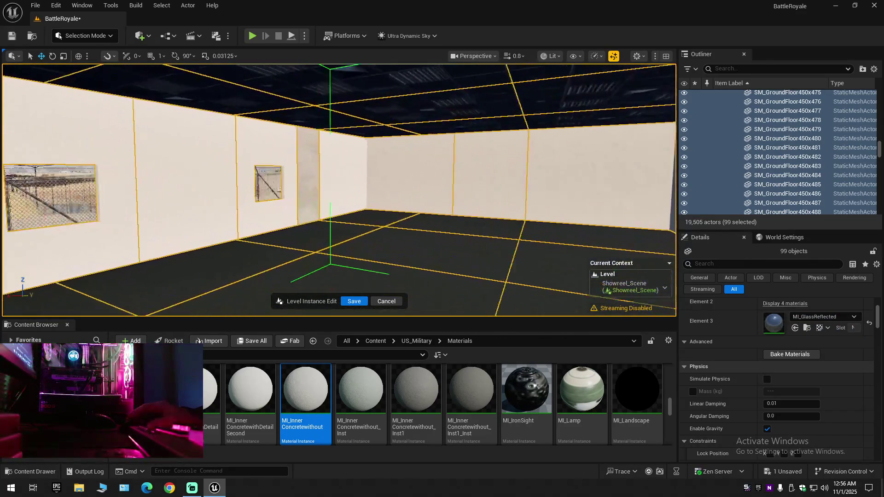
{"action": "left_click_drag", "start_coordinate": [305, 389], "coordinate": [357, 194]}
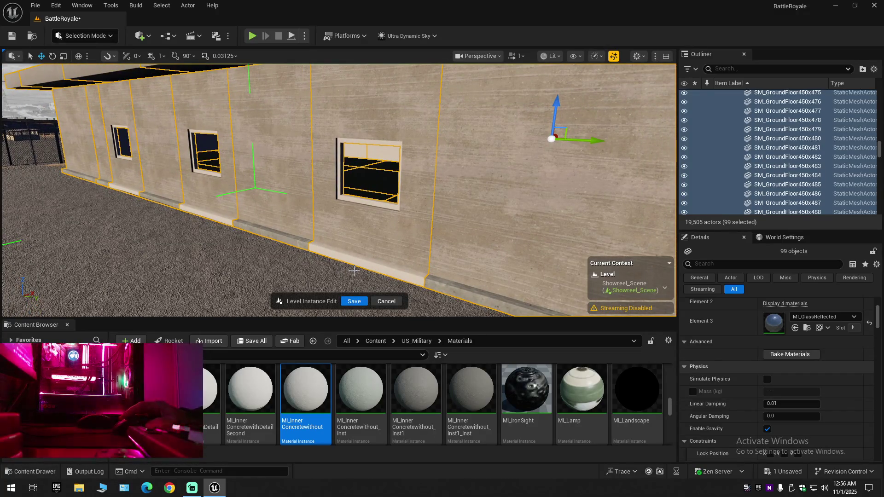
{"action": "mouse_move", "coordinate": [278, 377]}
{"action": "left_mouse_down"}
{"action": "mouse_move", "coordinate": [355, 339]}
{"action": "mouse_move", "coordinate": [378, 233]}
{"action": "left_mouse_up"}
{"action": "key", "text": "ctrl+z"}
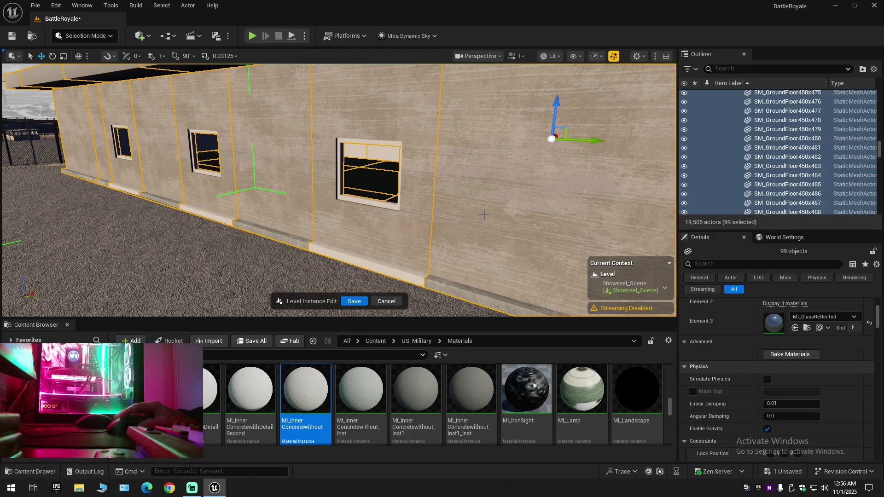
{"action": "scroll", "coordinate": [764, 319], "scroll_direction": "up", "scroll_amount": 2}
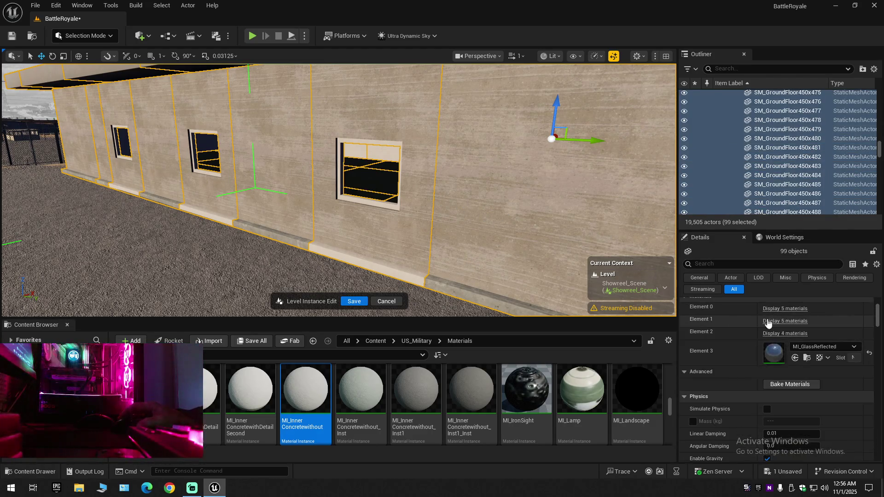
{"action": "left_click", "coordinate": [778, 308]}
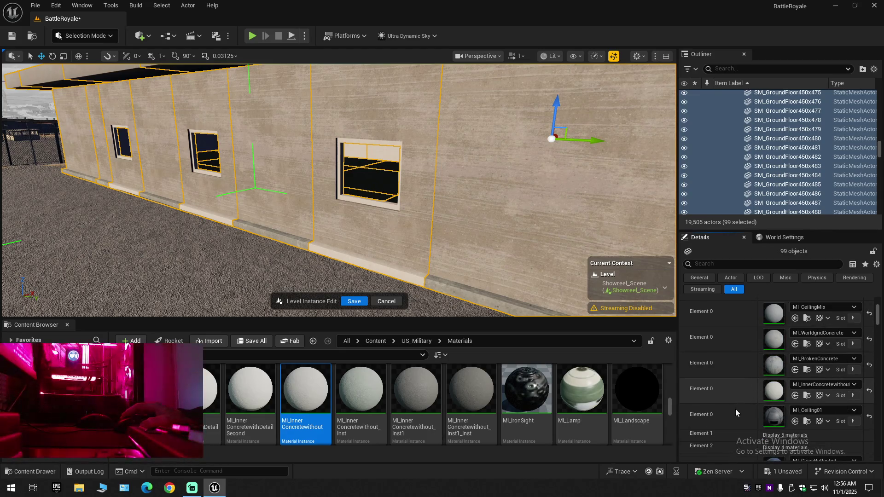
{"action": "left_click", "coordinate": [807, 345]}
{"action": "mouse_move", "coordinate": [240, 393]}
{"action": "left_mouse_down"}
{"action": "mouse_move", "coordinate": [291, 348]}
{"action": "mouse_move", "coordinate": [379, 221]}
{"action": "mouse_move", "coordinate": [372, 280]}
{"action": "left_mouse_up"}
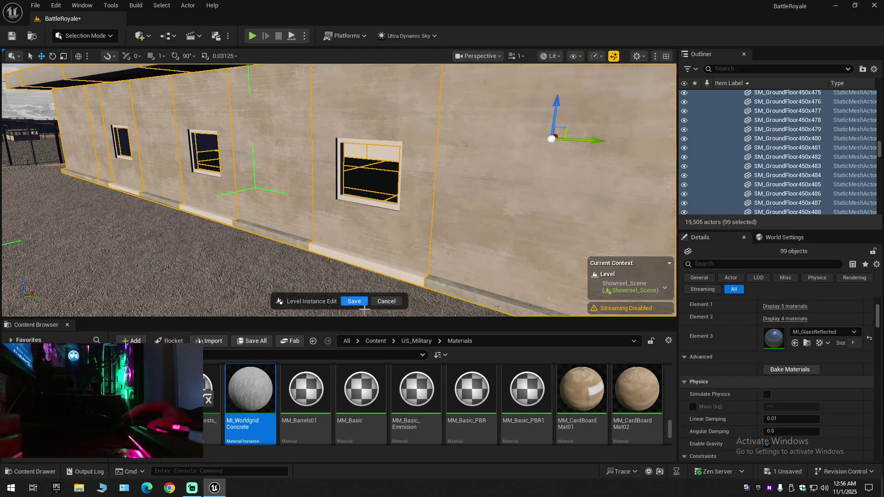
{"action": "left_click_drag", "start_coordinate": [244, 390], "coordinate": [377, 266]}
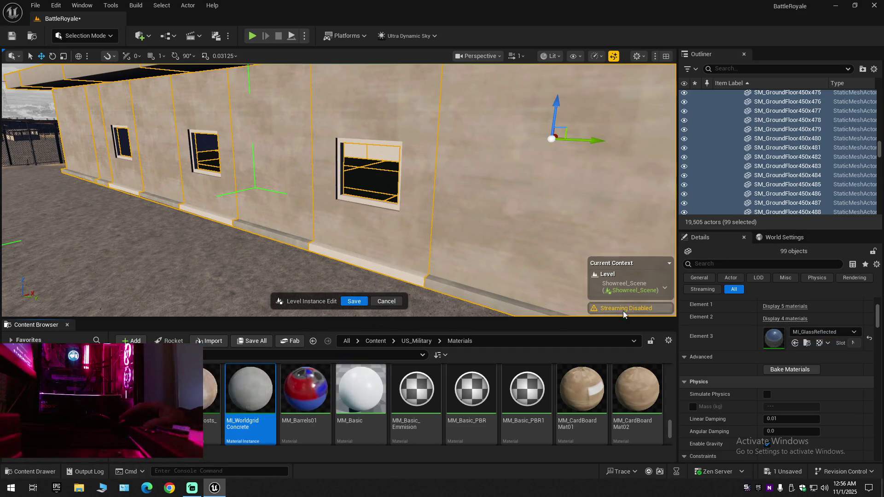
{"action": "left_click", "coordinate": [778, 307]}
{"action": "scroll", "coordinate": [759, 369], "scroll_direction": "down", "scroll_amount": 1}
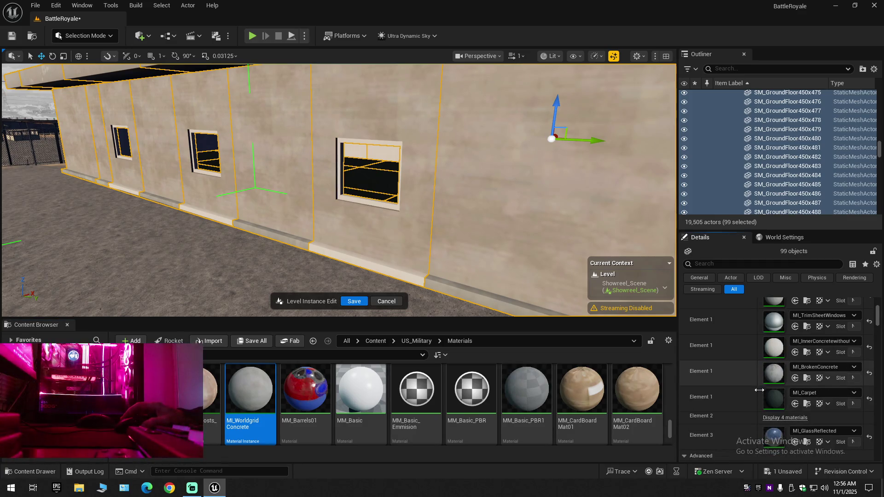
{"action": "left_click", "coordinate": [807, 404]}
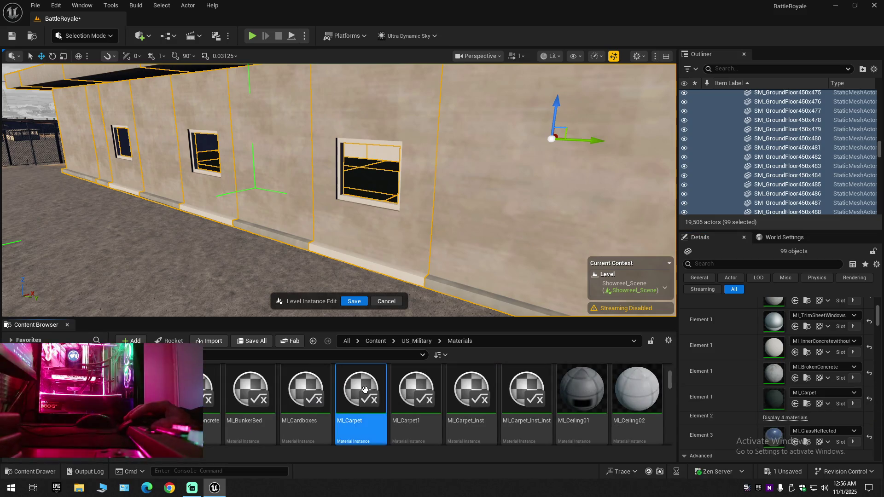
{"action": "left_click_drag", "start_coordinate": [360, 390], "coordinate": [375, 266]}
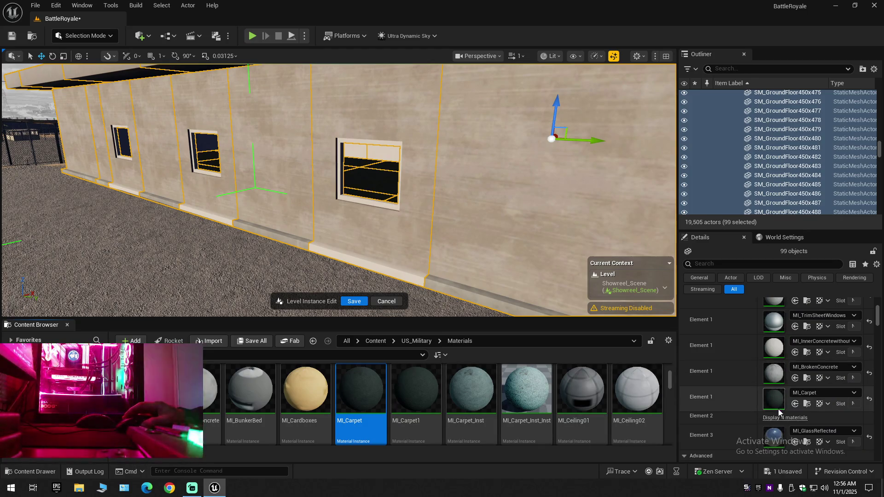
{"action": "left_click", "coordinate": [808, 327]}
{"action": "mouse_move", "coordinate": [471, 391]}
{"action": "left_mouse_down"}
{"action": "mouse_move", "coordinate": [405, 276]}
{"action": "mouse_move", "coordinate": [356, 269]}
{"action": "mouse_move", "coordinate": [383, 285]}
{"action": "left_mouse_up"}
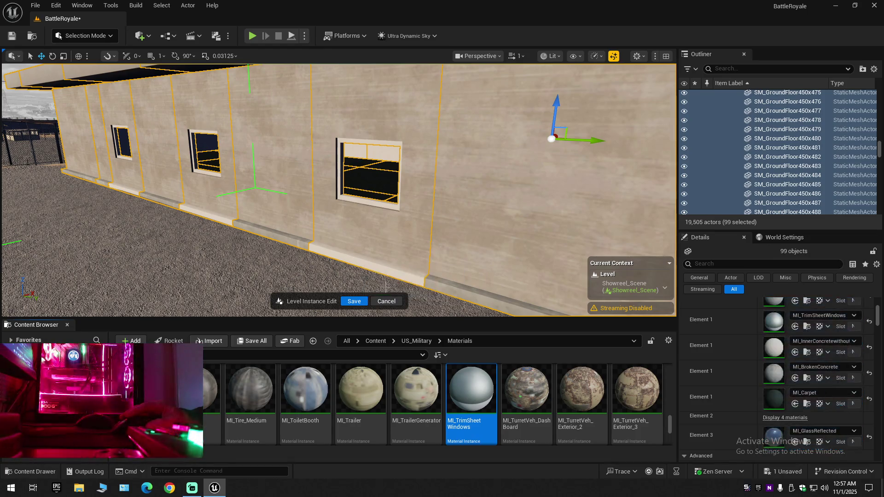
{"action": "left_click_drag", "start_coordinate": [469, 394], "coordinate": [396, 249]}
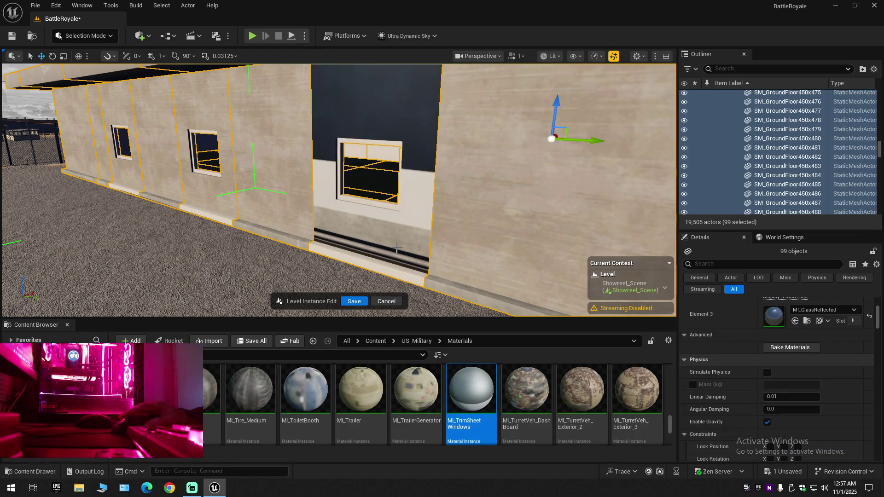
{"action": "key", "text": "ctrl+z"}
{"action": "key", "text": "ctrl+z"}
{"action": "key", "text": "f"}
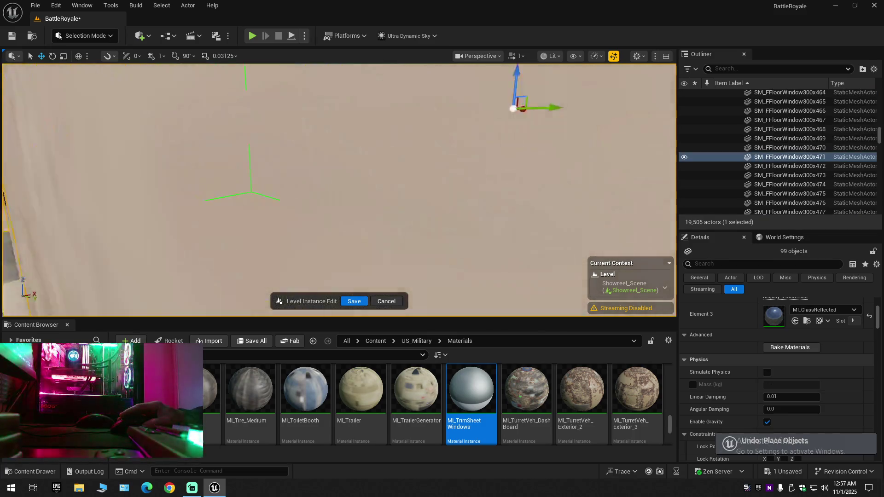
- Fly the camera outside to face the window wall and reselect the 99 SM_GroundFloor pieces
{"action": "key", "text": "s"}
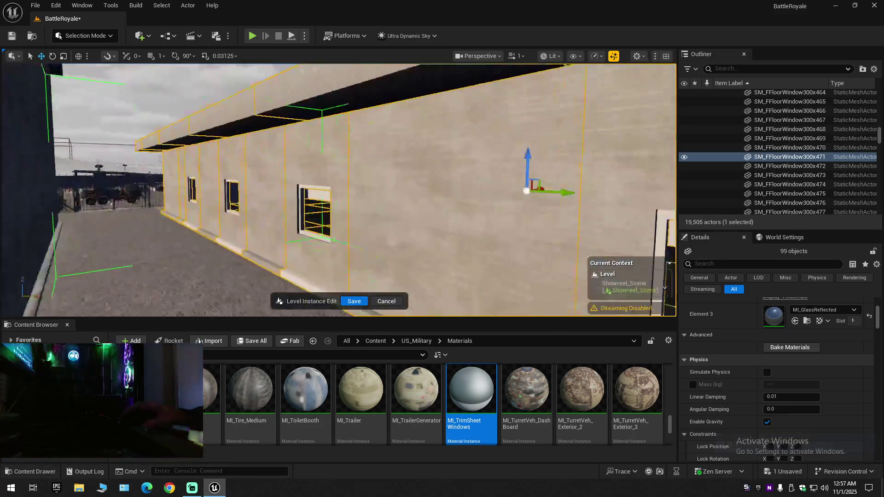
{"action": "key", "text": "s"}
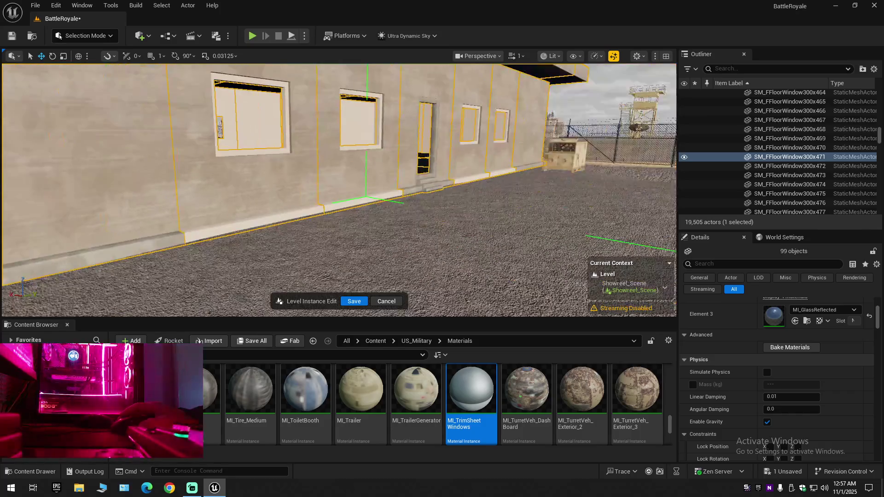
{"action": "key", "text": "d"}
{"action": "key", "text": "s"}
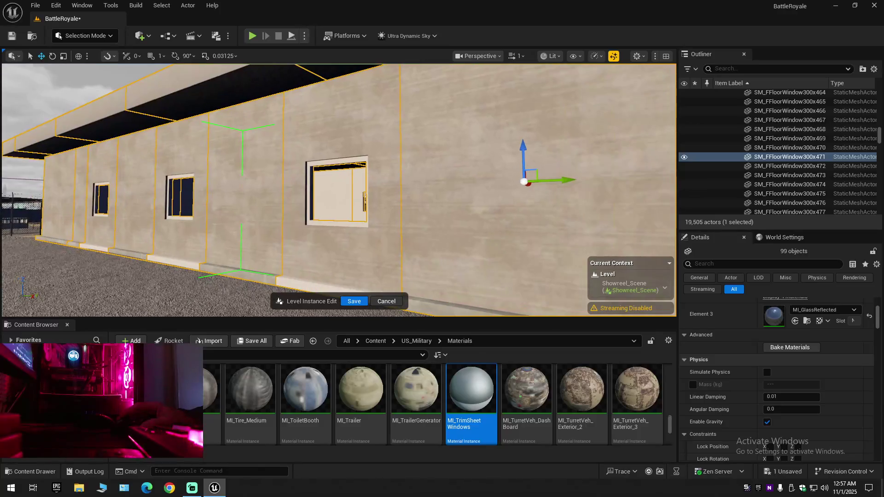
{"action": "key", "text": "s"}
{"action": "key", "text": "w"}
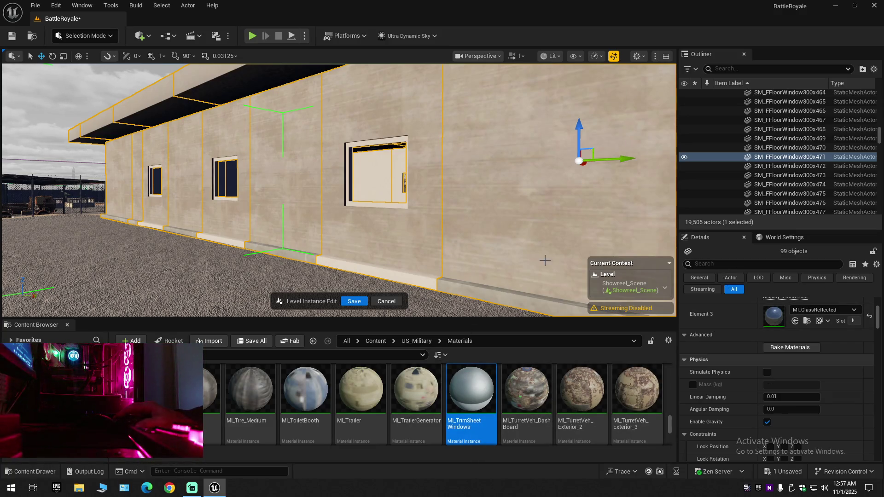
{"action": "key", "text": "d"}
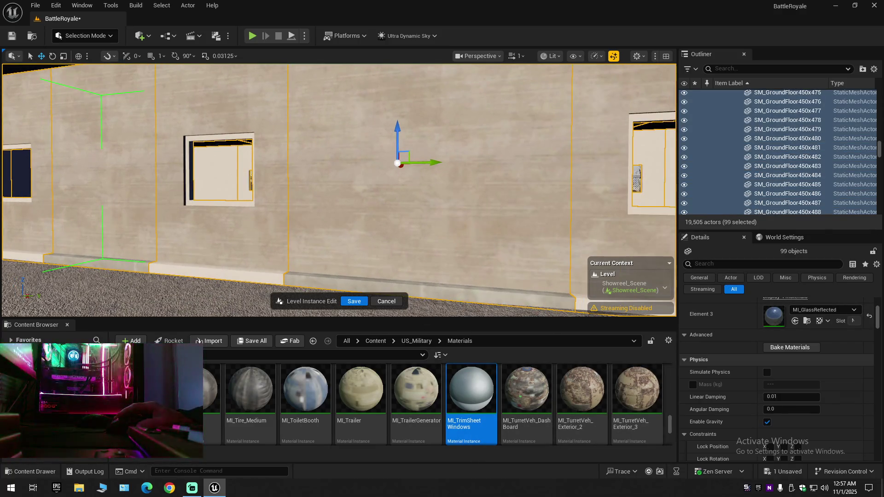
{"action": "key", "text": "d"}
{"action": "key", "text": "a"}
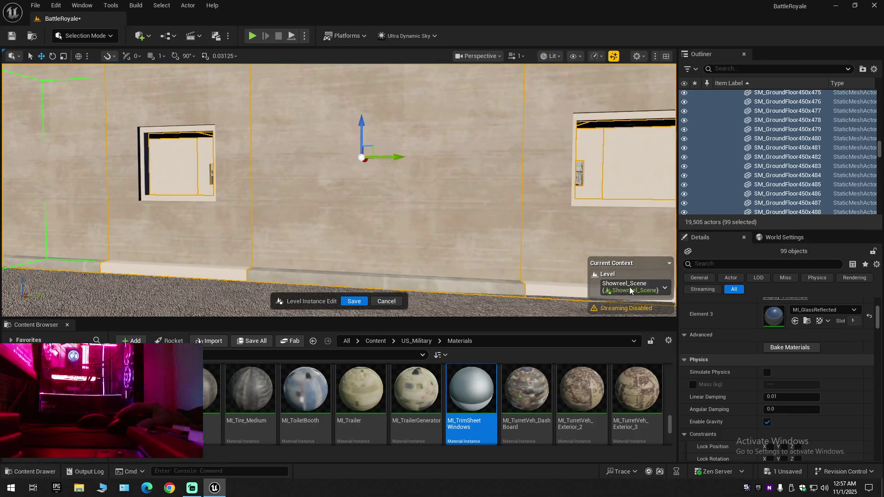
{"action": "scroll", "coordinate": [762, 340], "scroll_direction": "up", "scroll_amount": 3}
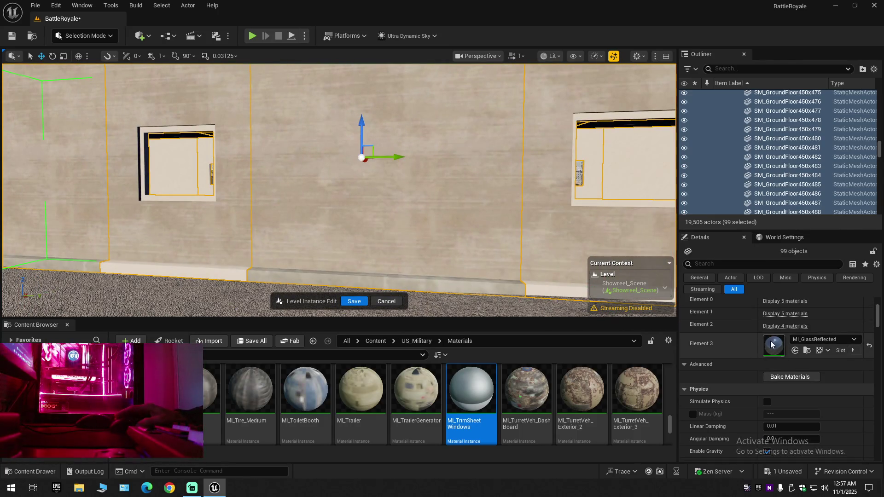
{"action": "left_click", "coordinate": [785, 326]}
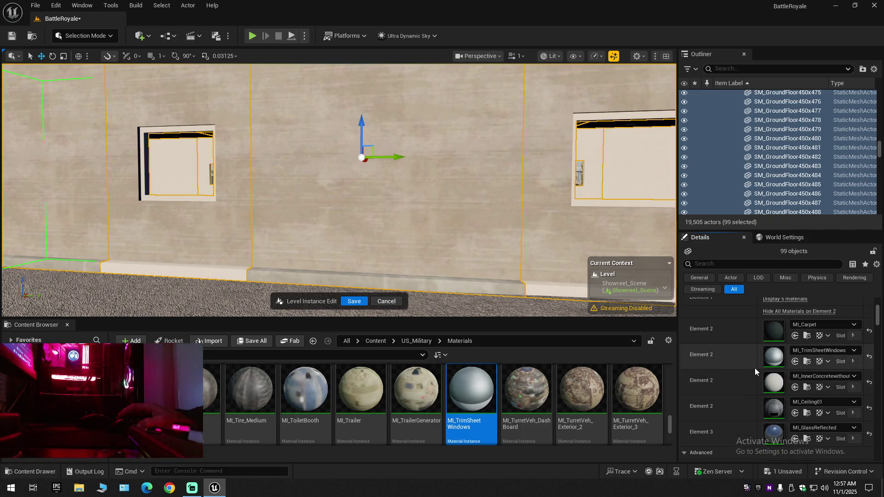
{"action": "scroll", "coordinate": [748, 371], "scroll_direction": "down", "scroll_amount": 1}
{"action": "scroll", "coordinate": [747, 371], "scroll_direction": "down", "scroll_amount": 1}
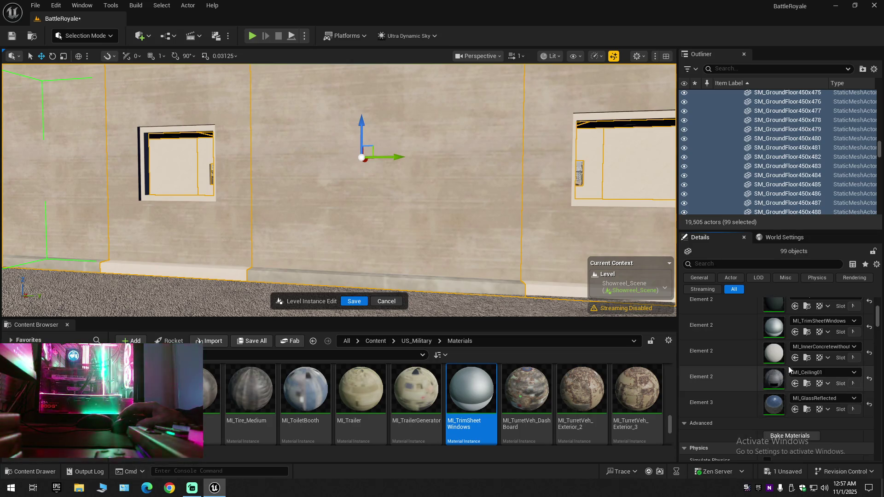
{"action": "scroll", "coordinate": [768, 362], "scroll_direction": "up", "scroll_amount": 2}
{"action": "scroll", "coordinate": [769, 359], "scroll_direction": "up", "scroll_amount": 10}
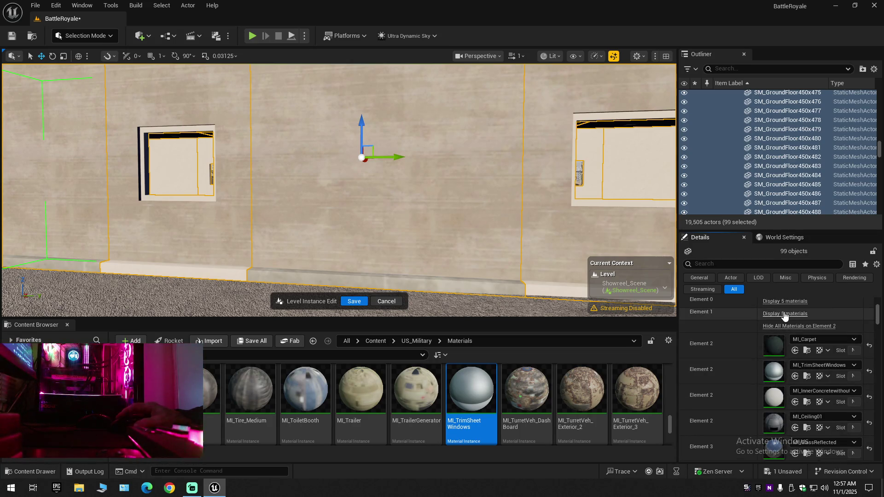
{"action": "scroll", "coordinate": [751, 376], "scroll_direction": "down", "scroll_amount": 1}
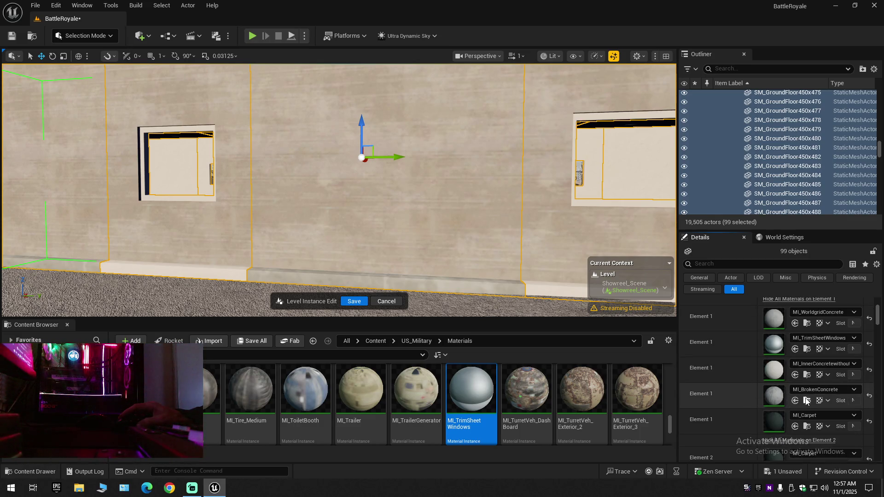
{"action": "scroll", "coordinate": [452, 399], "scroll_direction": "up", "scroll_amount": 5}
{"action": "mouse_move", "coordinate": [211, 391]}
{"action": "left_mouse_down"}
{"action": "mouse_move", "coordinate": [298, 292]}
{"action": "mouse_move", "coordinate": [186, 230]}
{"action": "mouse_move", "coordinate": [203, 253]}
{"action": "left_mouse_up"}
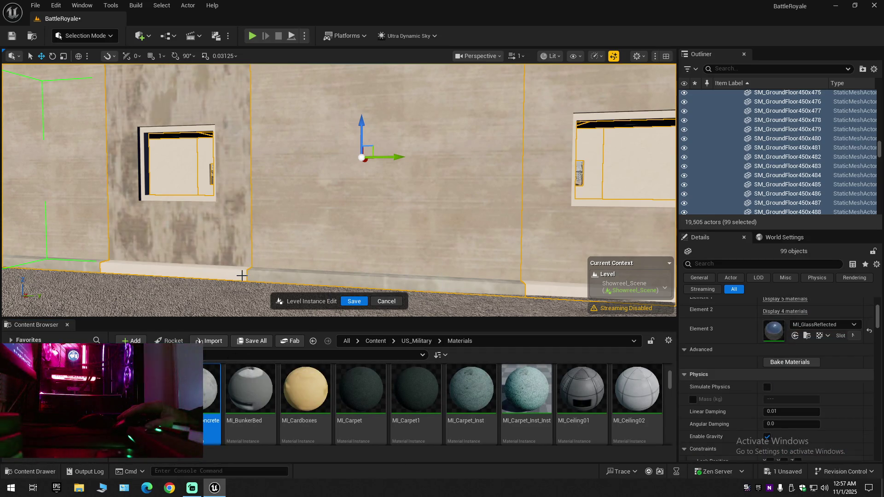
{"action": "key", "text": "ctrl+z"}
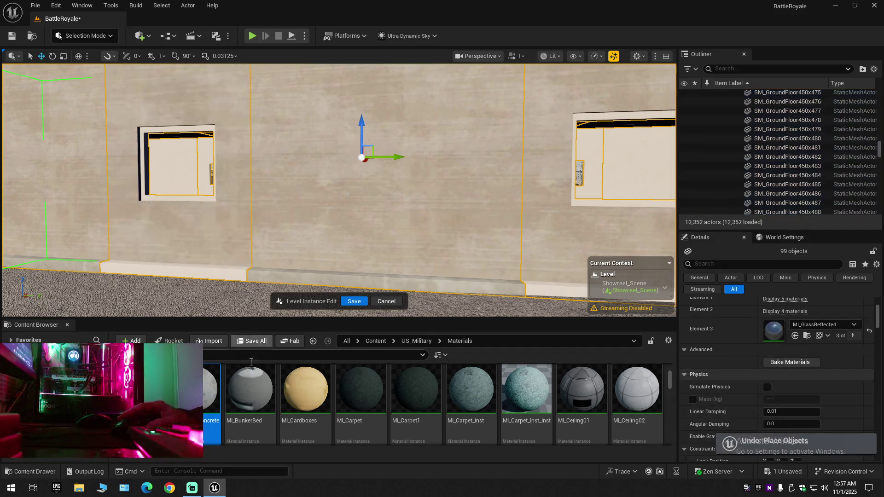
{"action": "left_click_drag", "start_coordinate": [211, 391], "coordinate": [195, 268]}
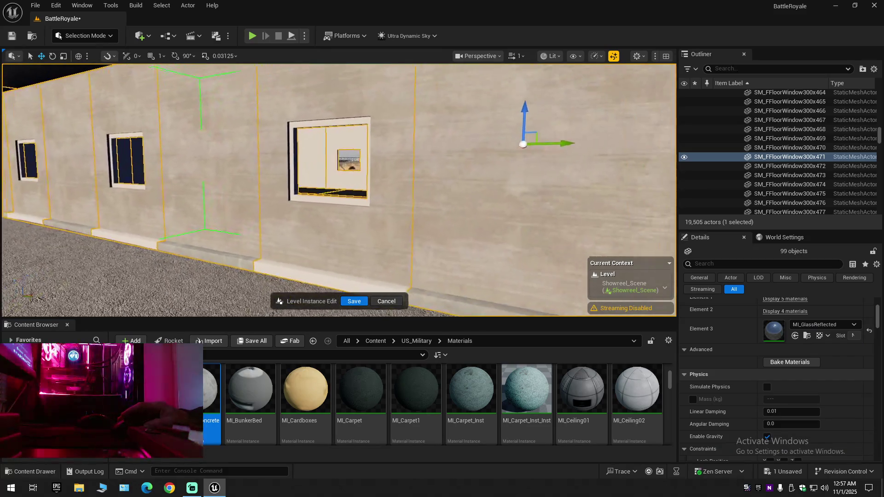